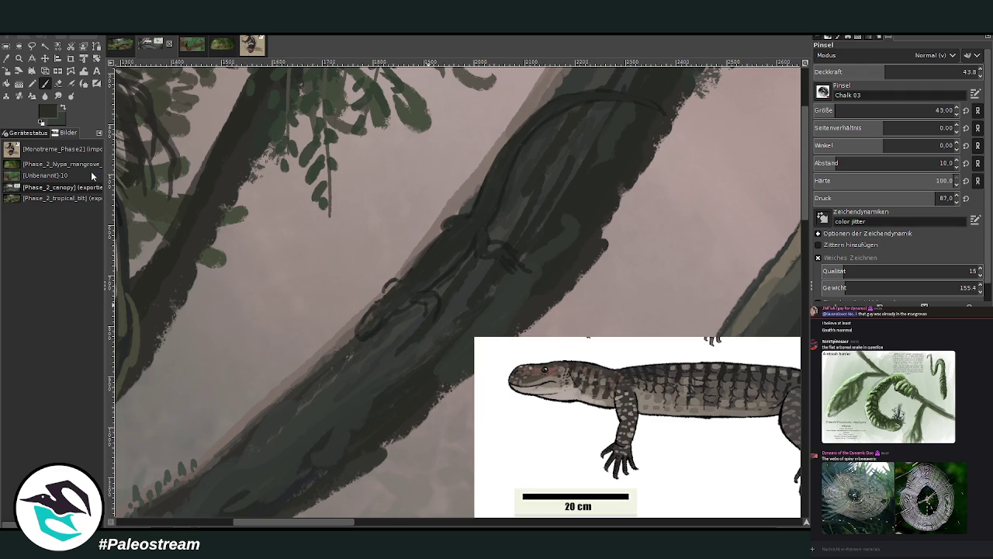
Step: Pick a lighter colour from the painting and set the Chalk 03 brush to size 32, opacity 59.6
click(6, 59)
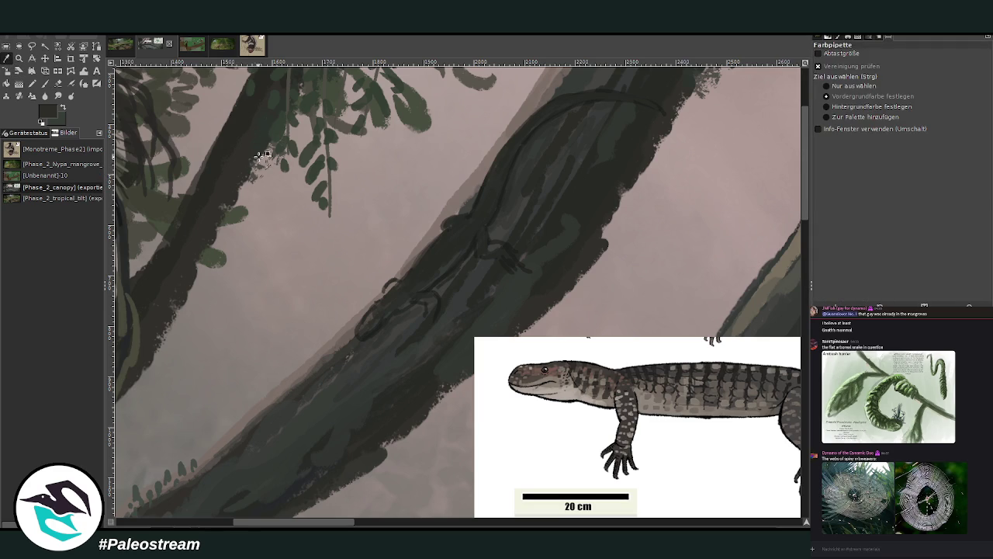
click(45, 83)
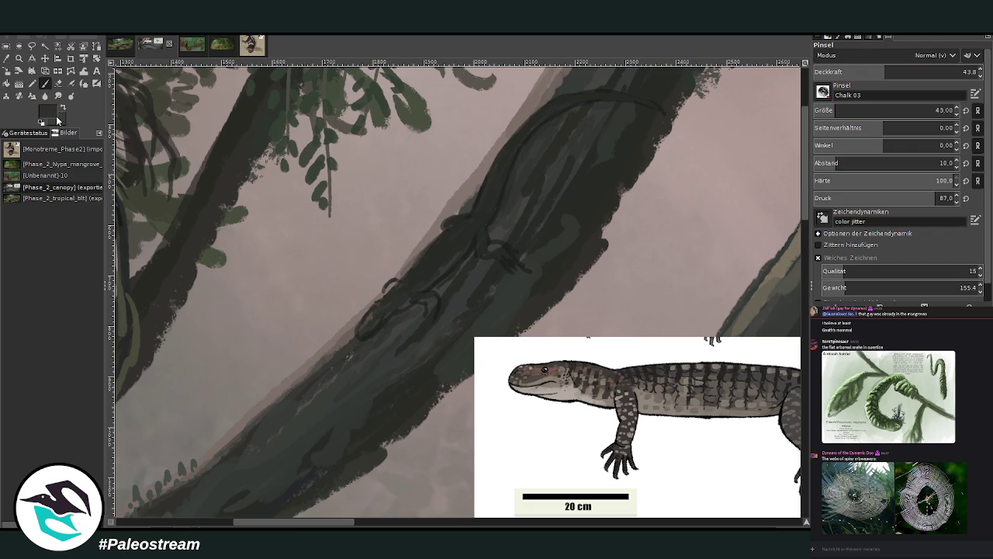
ctrl+click(785, 243)
drag(885, 110, 869, 111)
drag(885, 71, 910, 71)
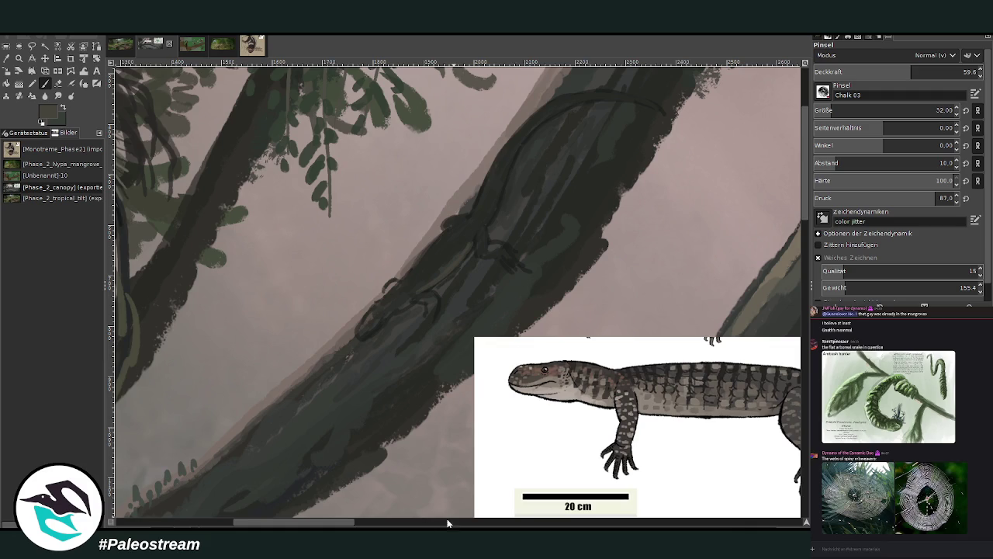
Step: Dab dark spots along the lizard's spine and light speckles along its back and body
drag(336, 523, 340, 523)
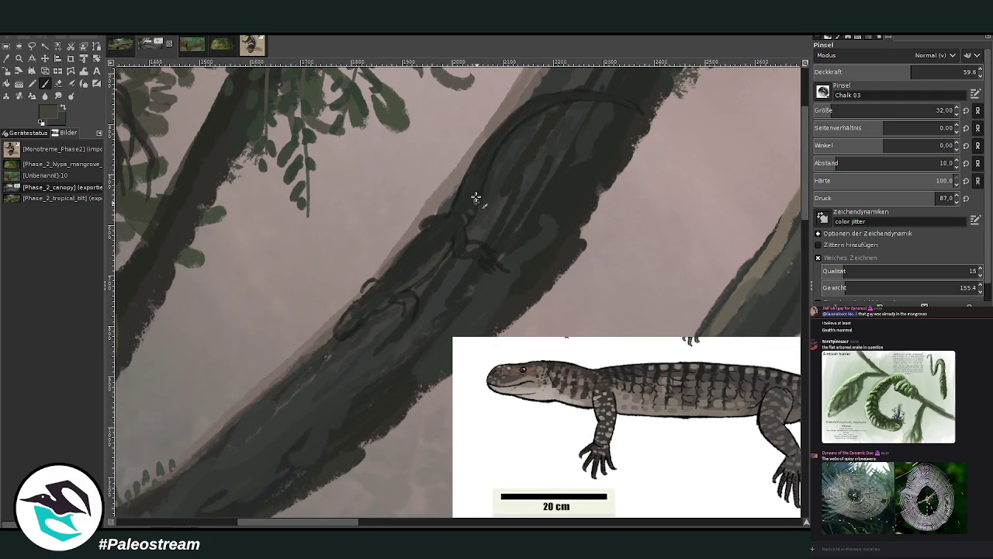
drag(481, 179, 499, 147)
mouse_move(346, 521)
mouse_down()
mouse_move(422, 526)
mouse_move(384, 524)
mouse_up()
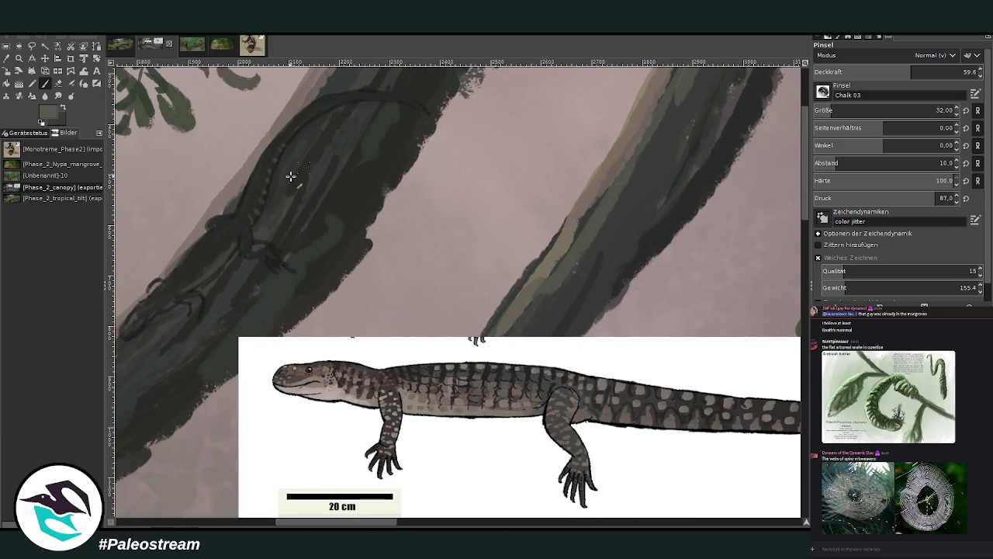
drag(272, 158, 346, 96)
drag(338, 521, 312, 521)
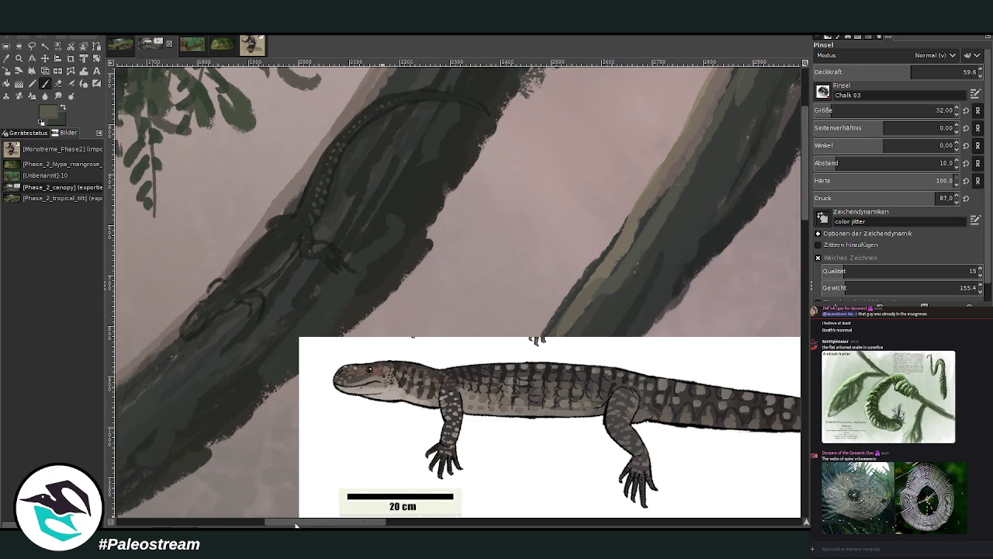
mouse_move(377, 228)
mouse_down()
mouse_move(364, 240)
mouse_move(365, 228)
mouse_move(348, 233)
mouse_move(334, 256)
mouse_up()
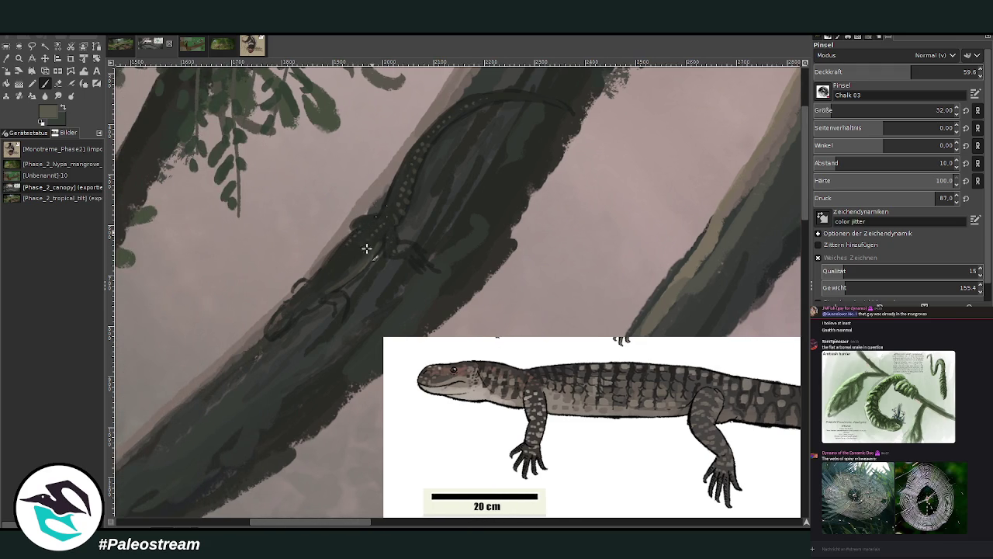
Step: Outline the lizard's forelimb and foot, then sample a darker colour from the painting
mouse_move(296, 320)
mouse_down()
mouse_move(270, 339)
mouse_move(302, 311)
mouse_up()
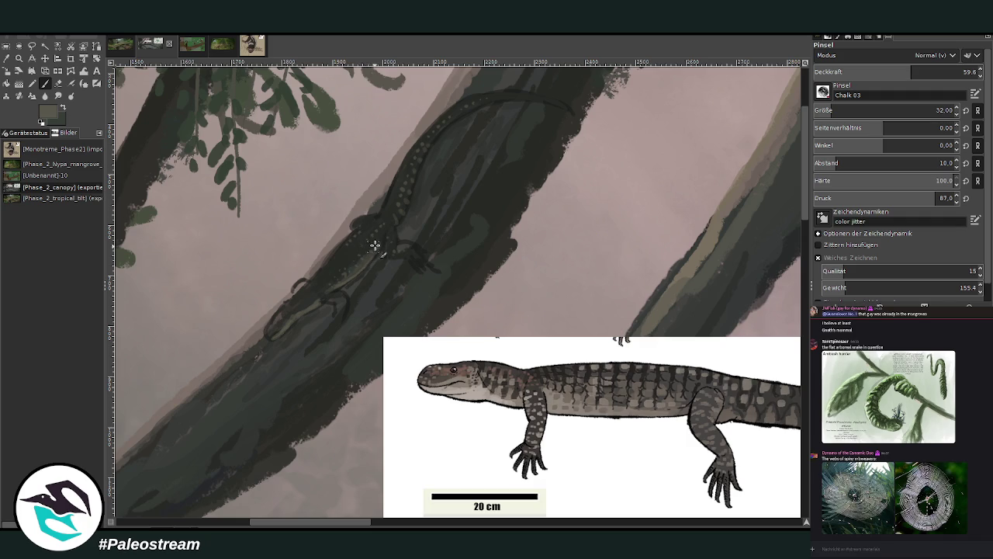
key(o)
click(385, 207)
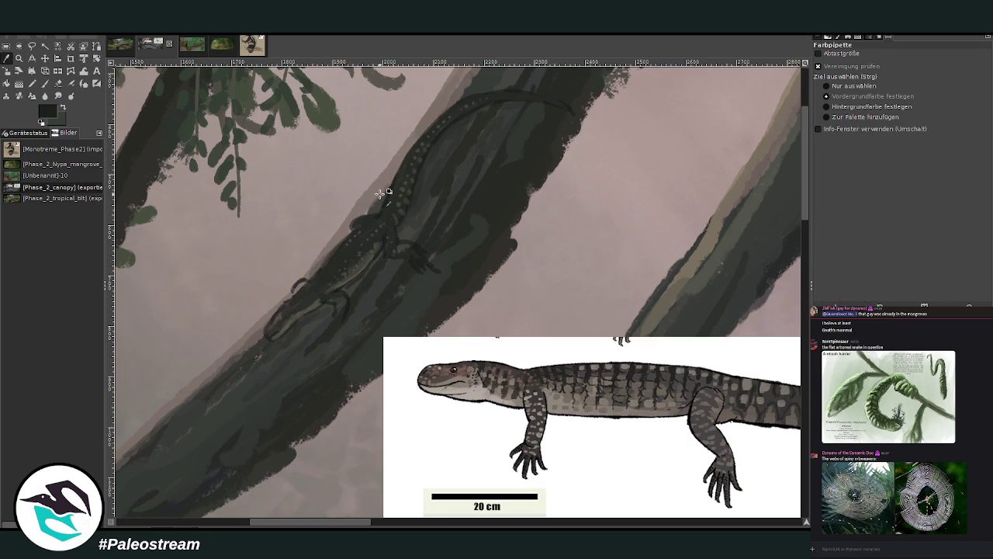
Step: Paint dark over the spotted shoulder, then darken the hind leg at opacity 74.1, size 20
key(p)
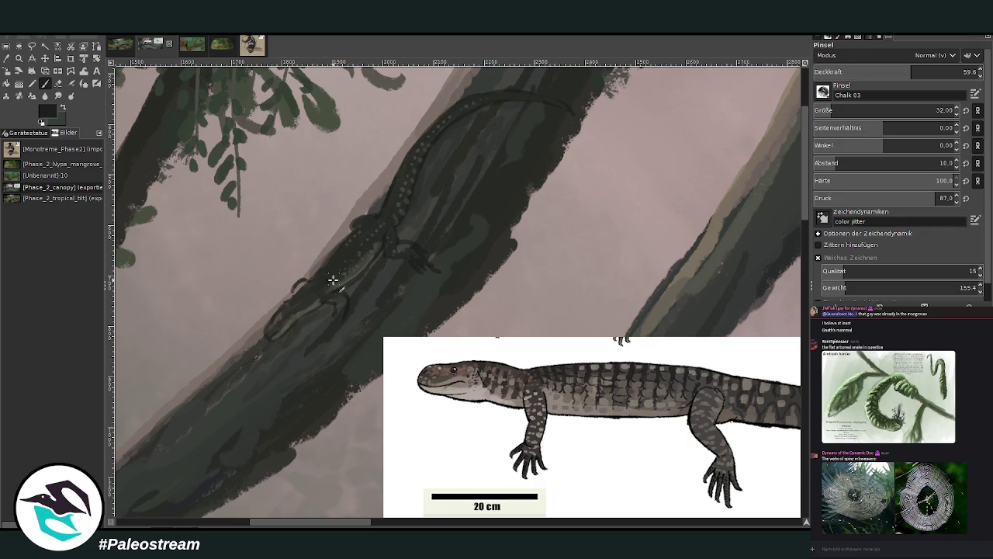
mouse_move(336, 266)
mouse_down()
mouse_move(353, 265)
mouse_move(362, 240)
mouse_move(395, 233)
mouse_up()
click(937, 71)
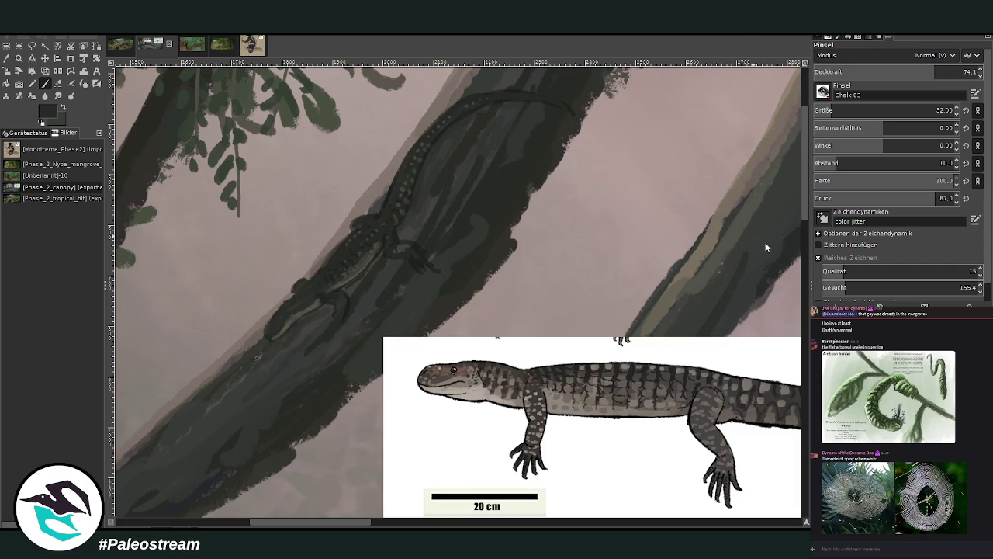
click(828, 110)
drag(339, 316, 326, 328)
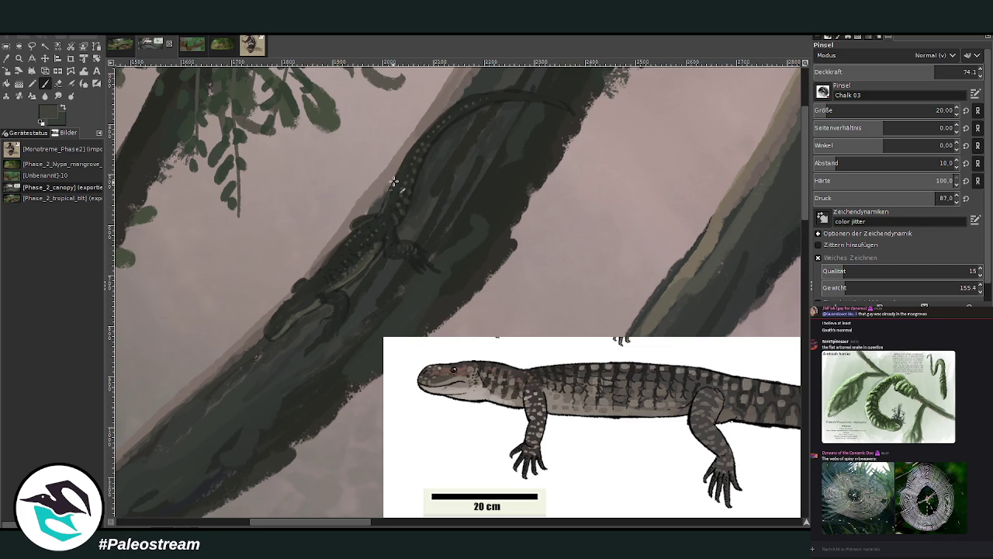
Step: Soften the lizard's head with the pinkish background colour at 28.7 opacity
key(o)
click(364, 154)
key(p)
key(greater)
key(greater)
key(greater)
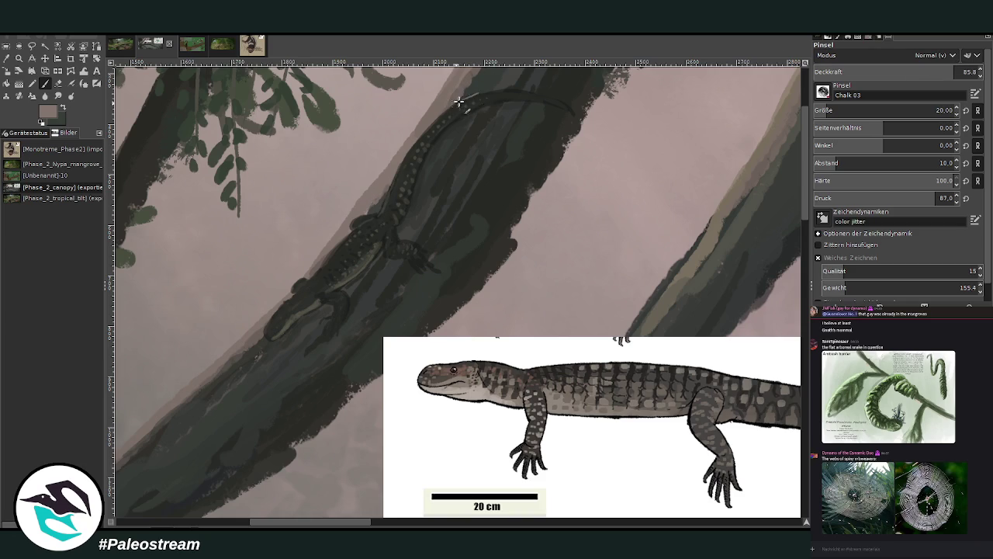
key(less)
key(less)
key(less)
key(less)
key(less)
key(less)
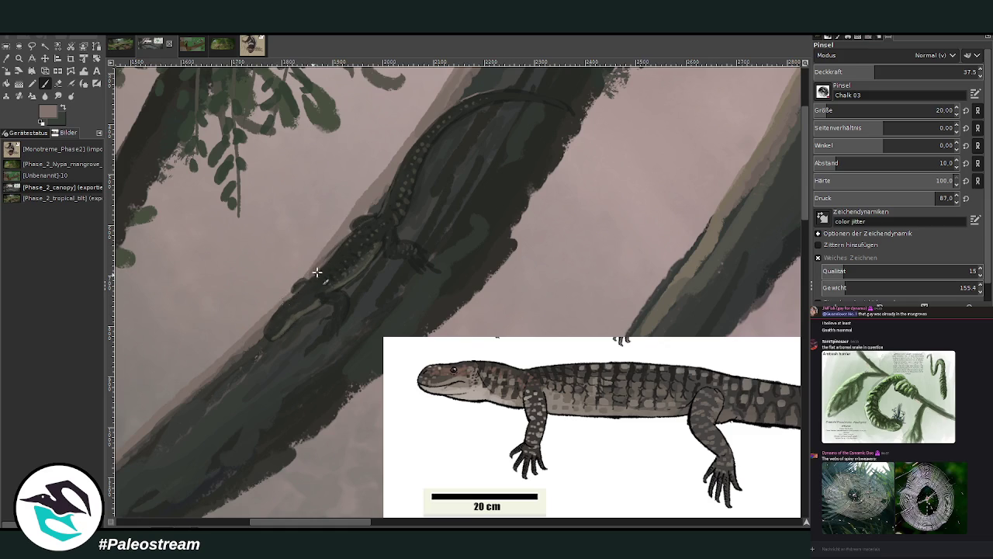
click(862, 71)
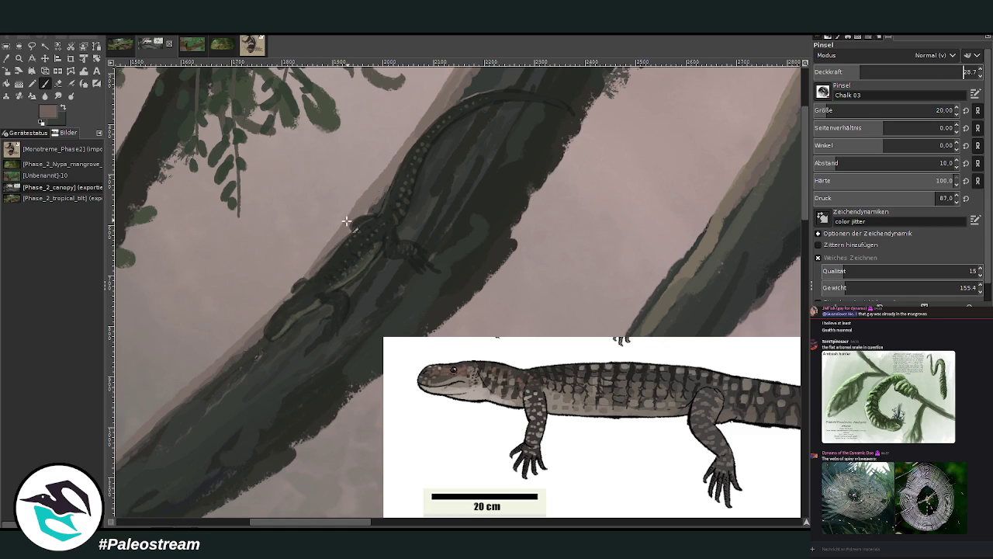
mouse_move(278, 314)
mouse_down()
mouse_move(271, 328)
mouse_move(277, 317)
mouse_up()
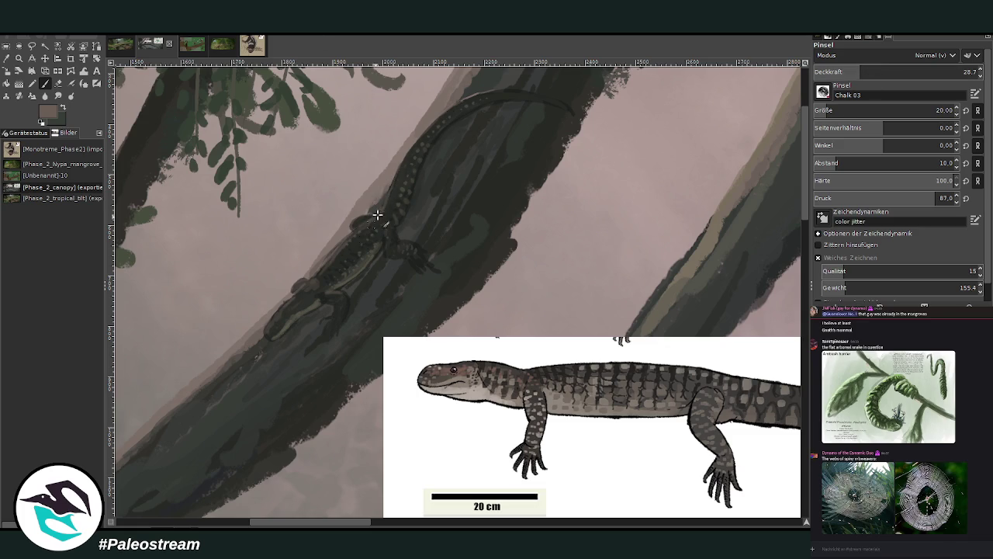
Step: Shade the lizard's body with dark green, near-black and grey-green at opacities 56.8, 25.9 and 53.9
ctrl+click(288, 375)
click(906, 72)
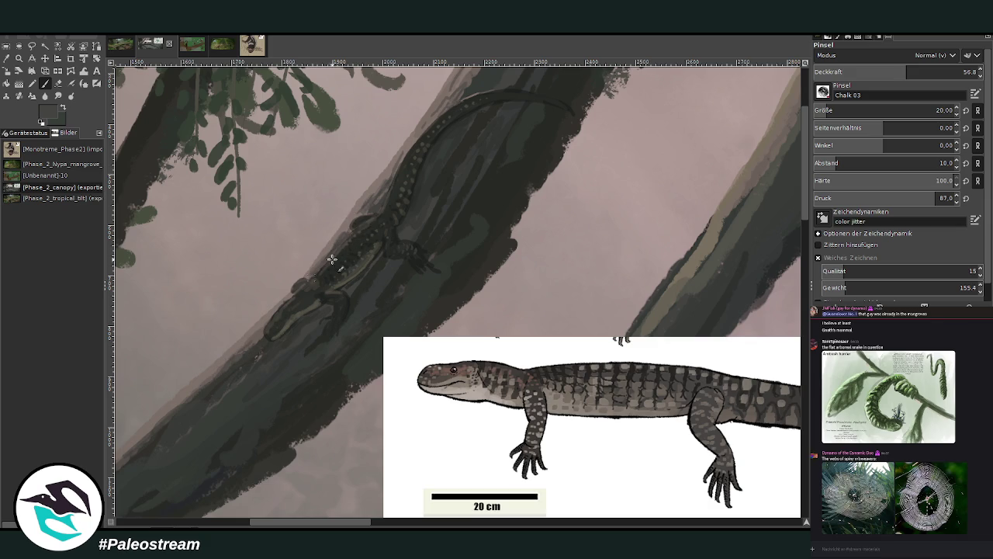
ctrl+click(349, 255)
key(d)
click(857, 74)
ctrl+click(305, 303)
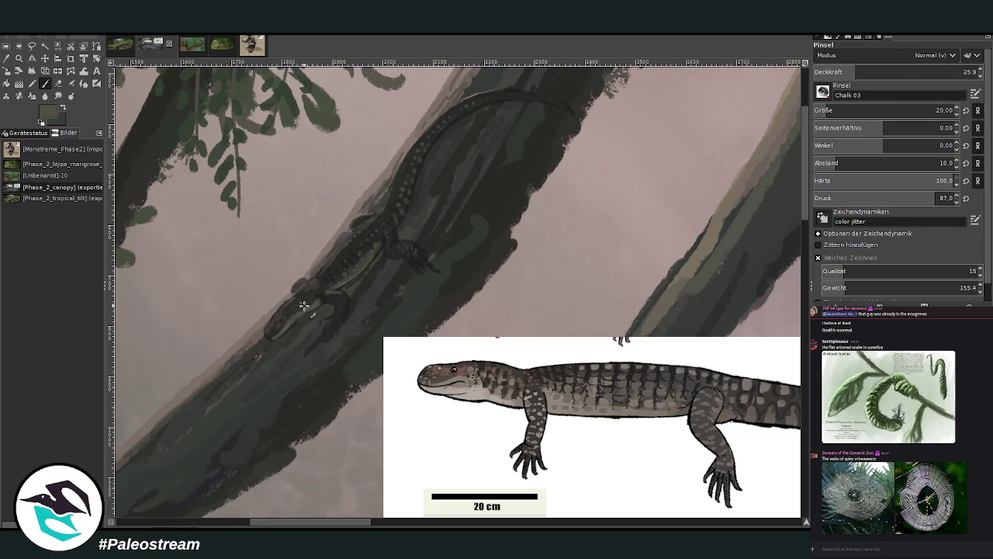
click(895, 73)
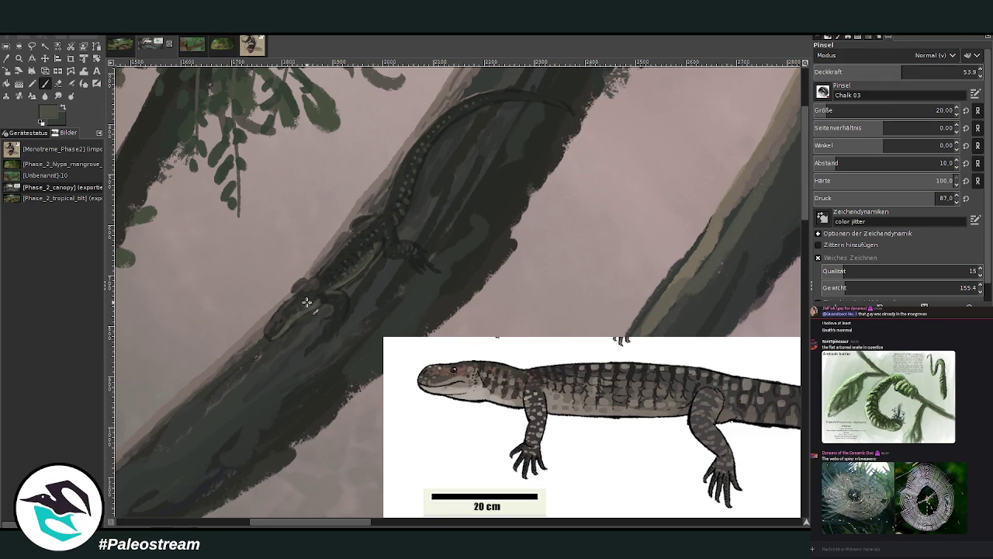
ctrl+click(335, 292)
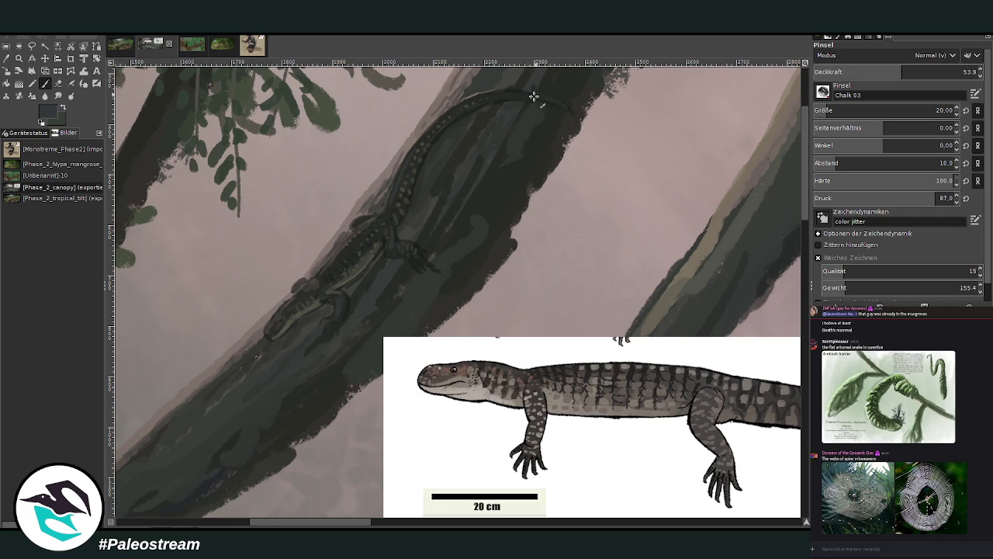
scroll(327, 190, down, 2)
Step: Zoom in on the lizard and branch and enlarge the small lizard layer slightly
scroll(327, 190, down, 1)
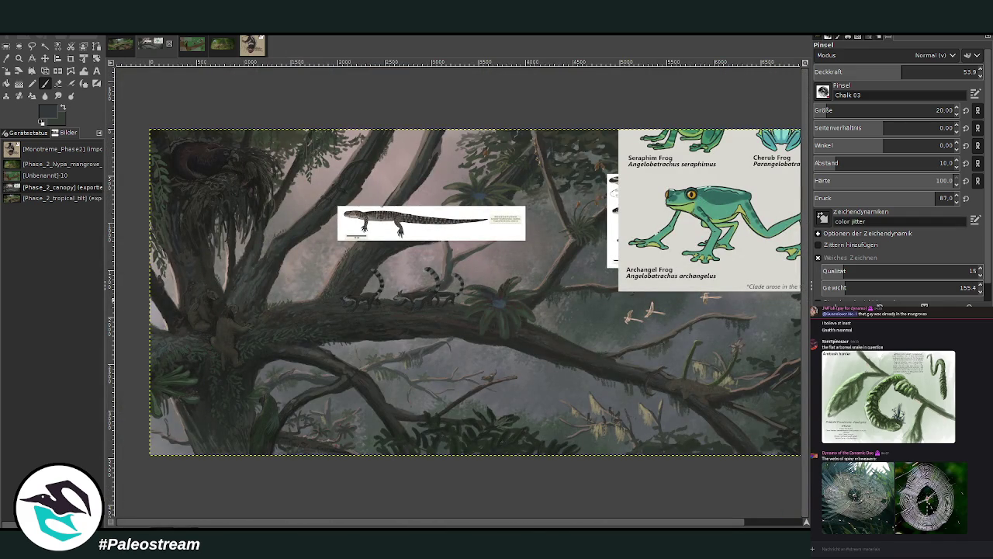
click(18, 58)
drag(215, 94, 447, 335)
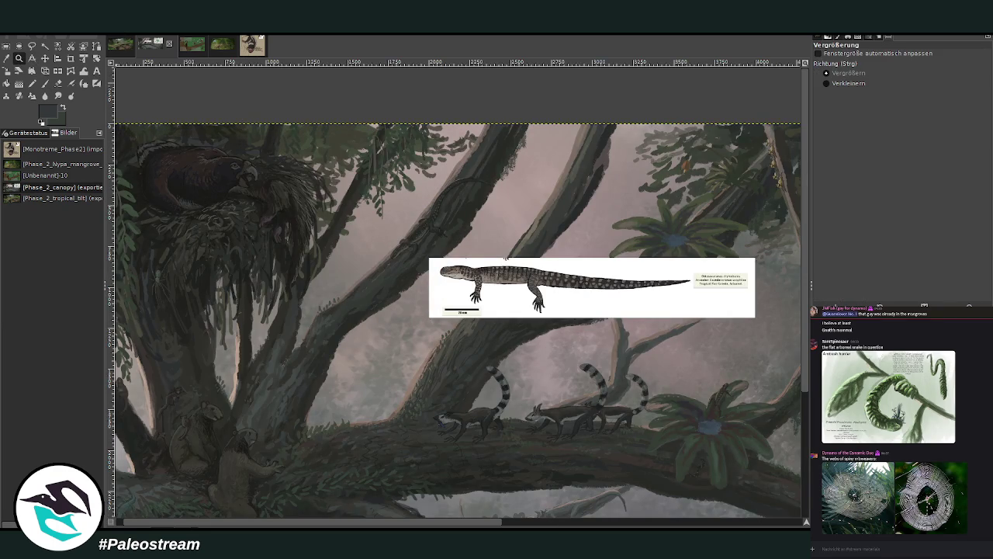
key(Page_Up)
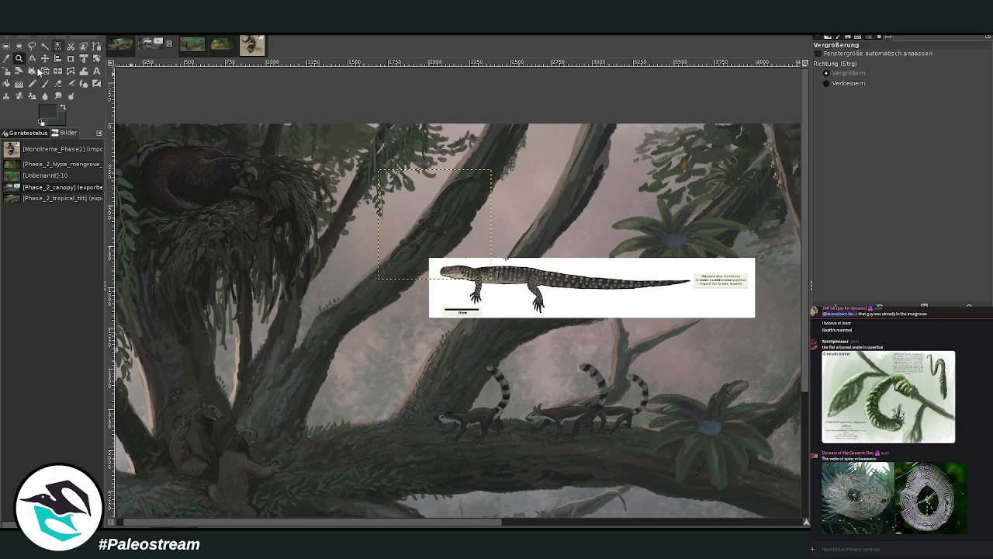
click(6, 70)
click(398, 256)
mouse_move(383, 273)
mouse_down()
mouse_move(413, 251)
mouse_move(410, 270)
mouse_up()
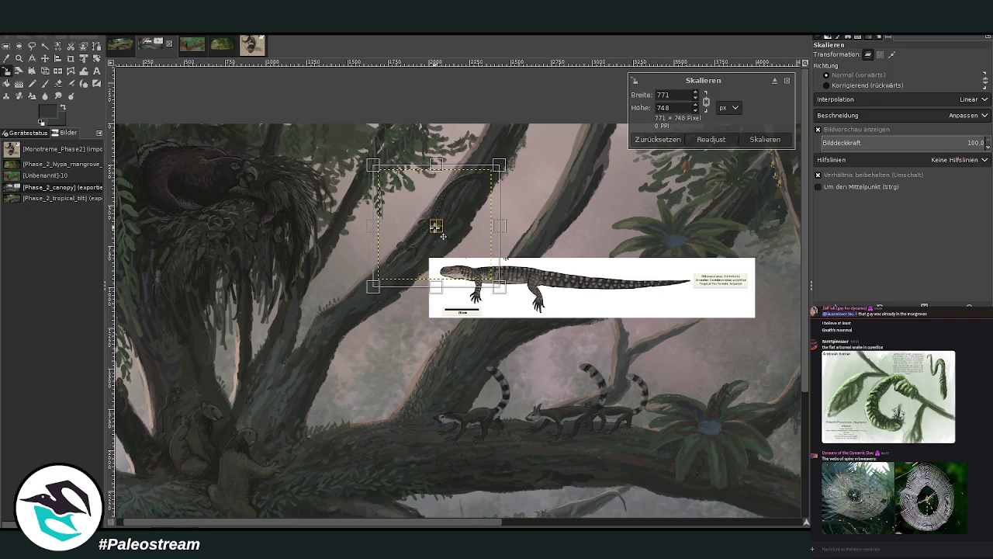
key(Return)
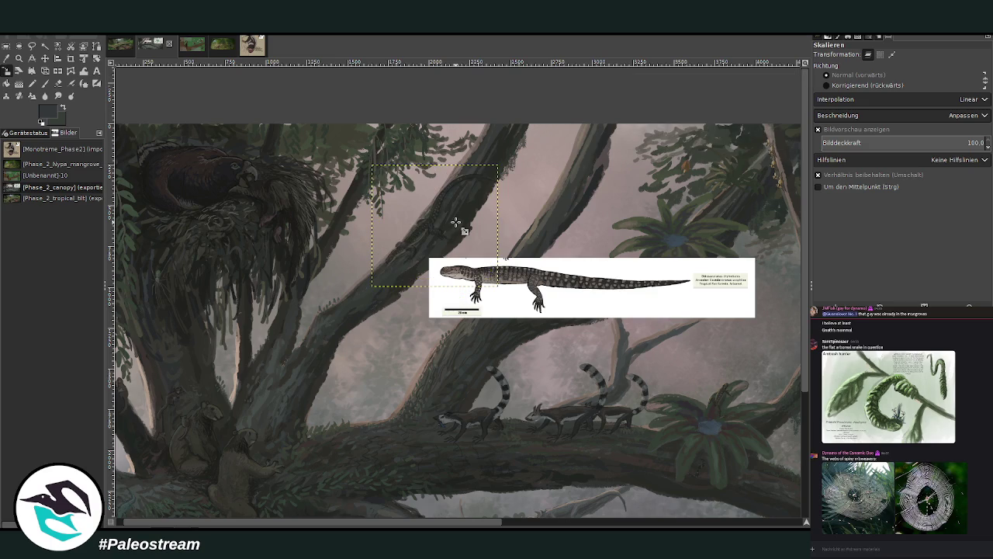
Step: Select the lizard reference layer at the right edge and zoom in on that panel
scroll(455, 223, down, 2)
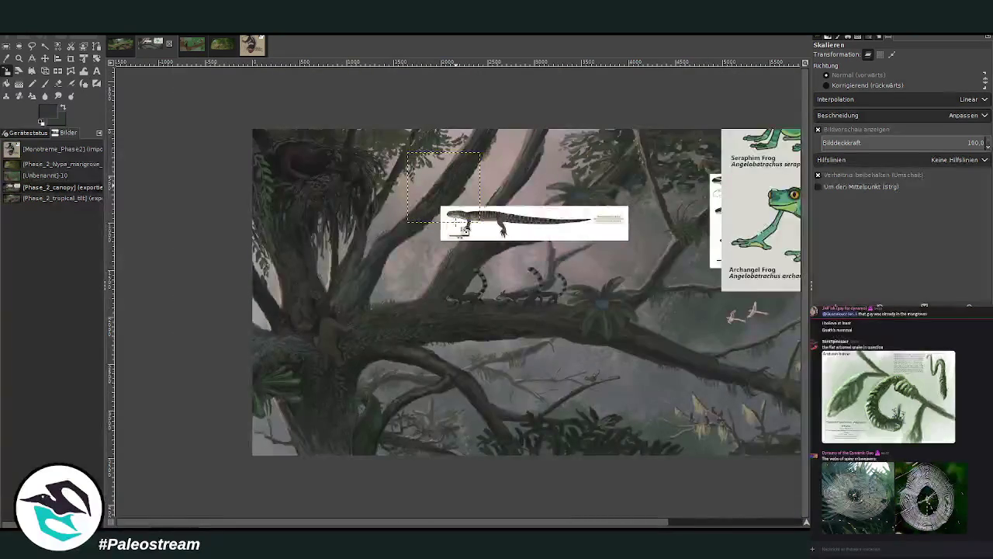
click(18, 58)
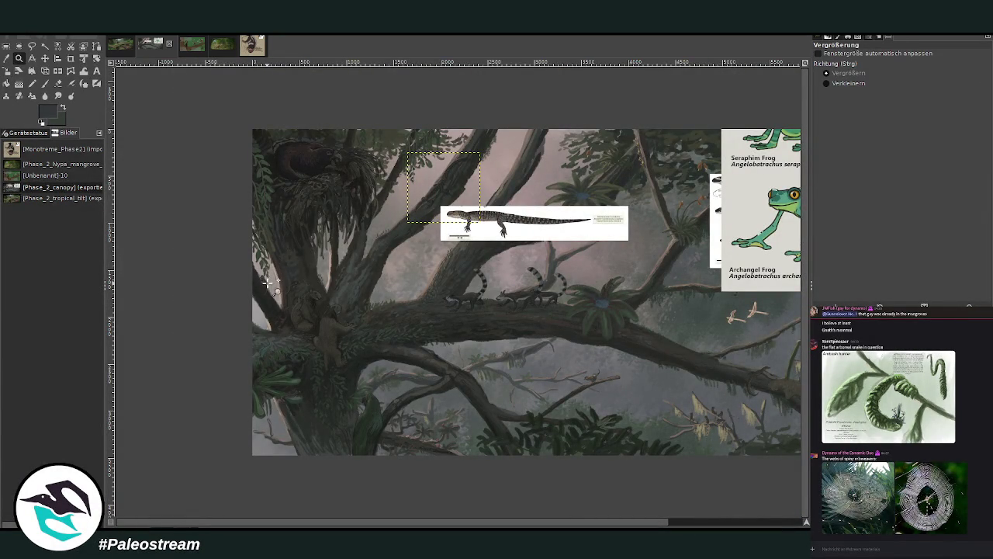
drag(243, 105, 494, 273)
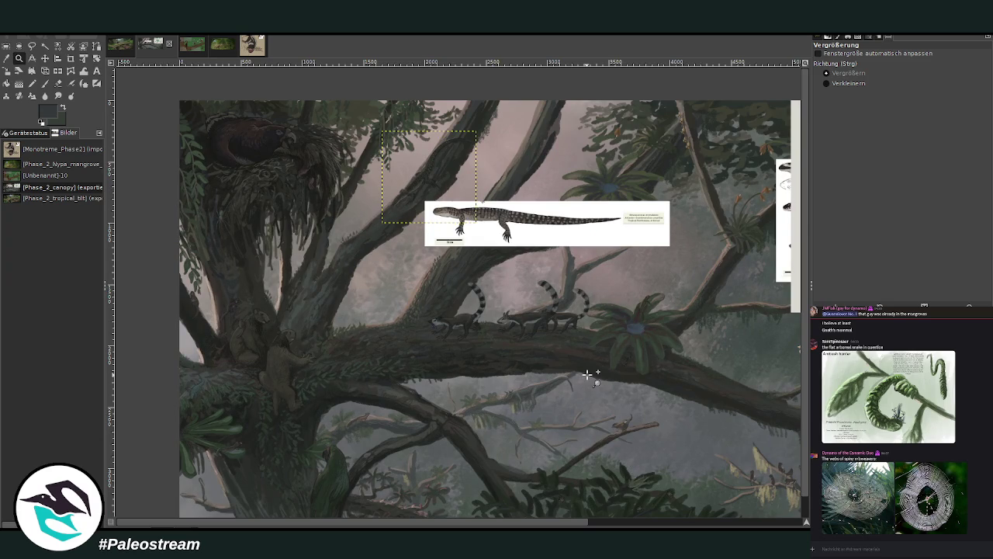
key(m)
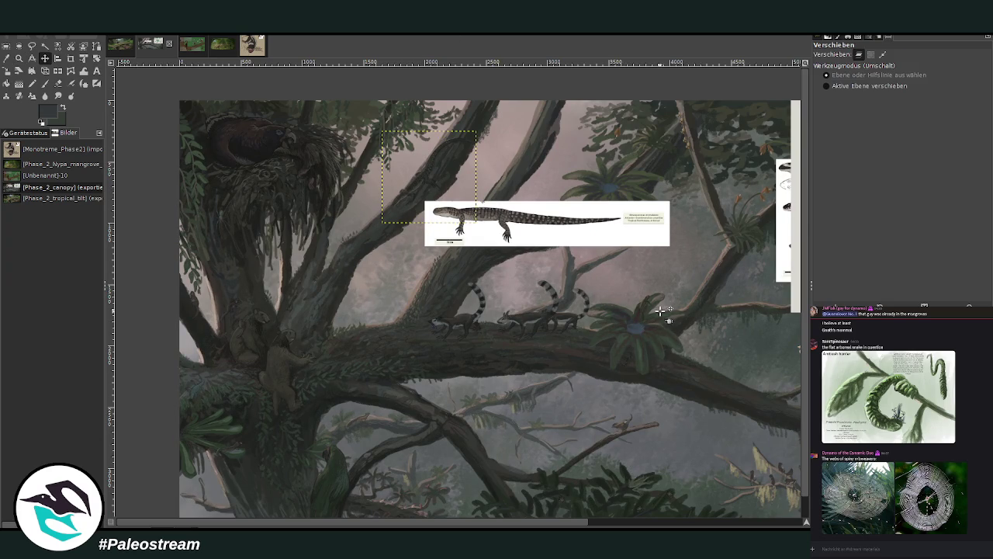
click(785, 217)
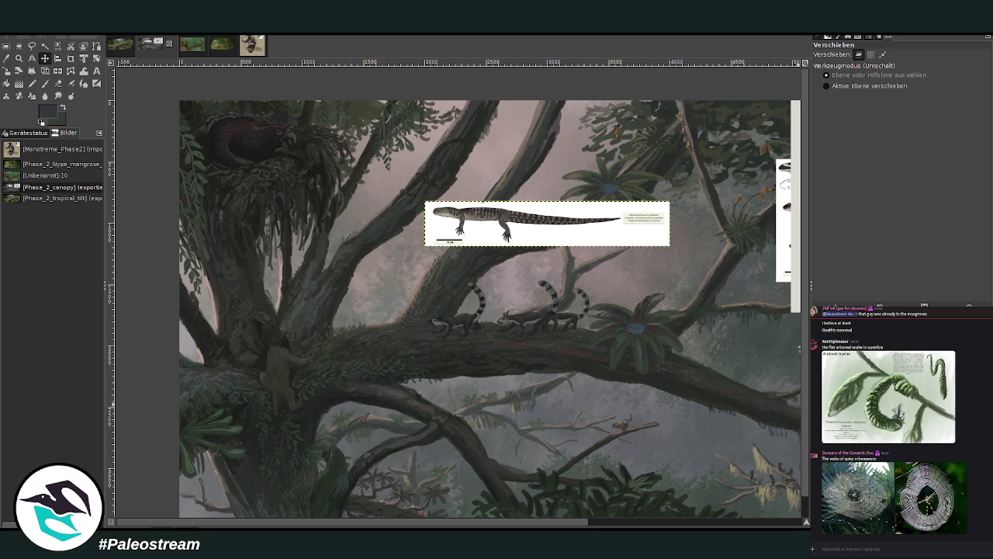
key(r)
click(18, 58)
drag(414, 186, 706, 267)
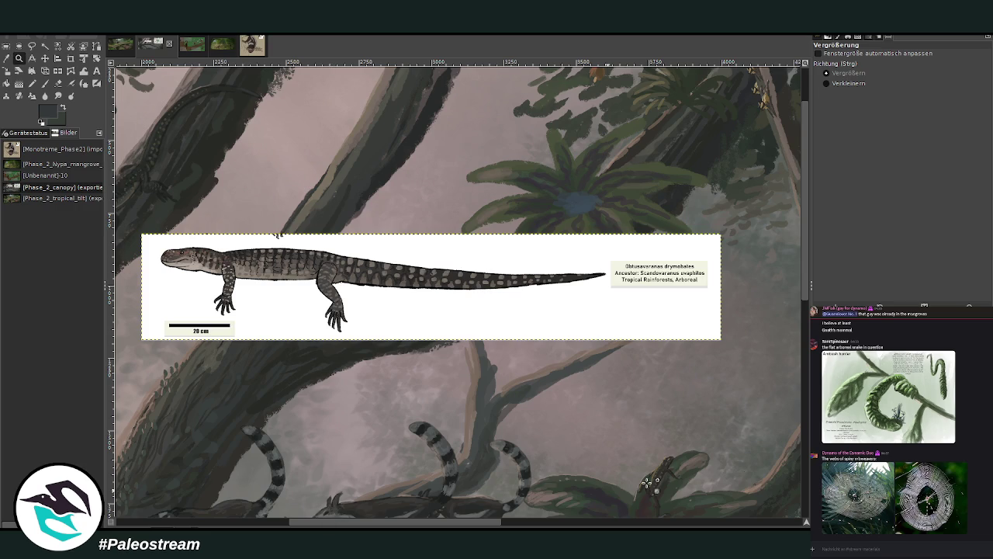
Step: Delete the lizard reference panel's contents, clear the selection and zoom back out
key(Delete)
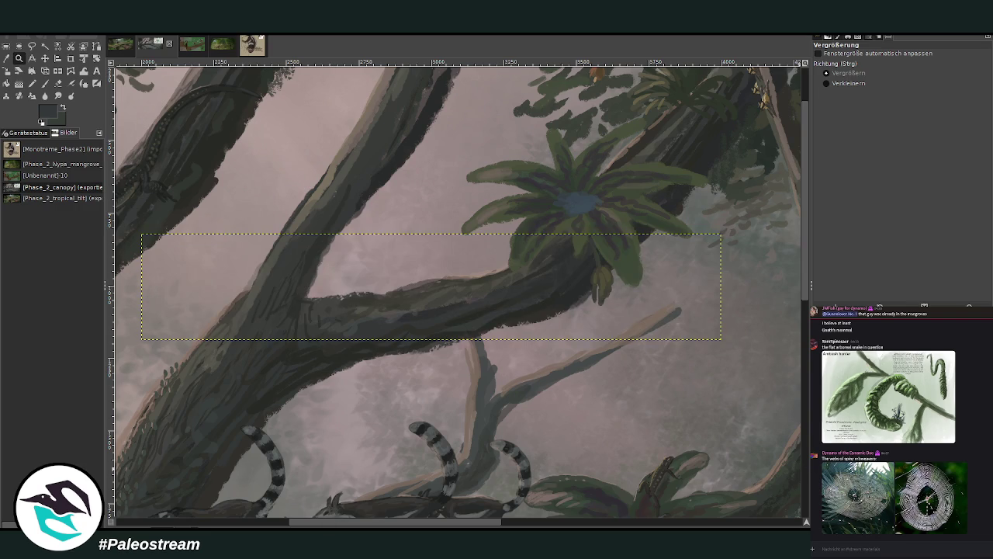
key(ctrl+shift+a)
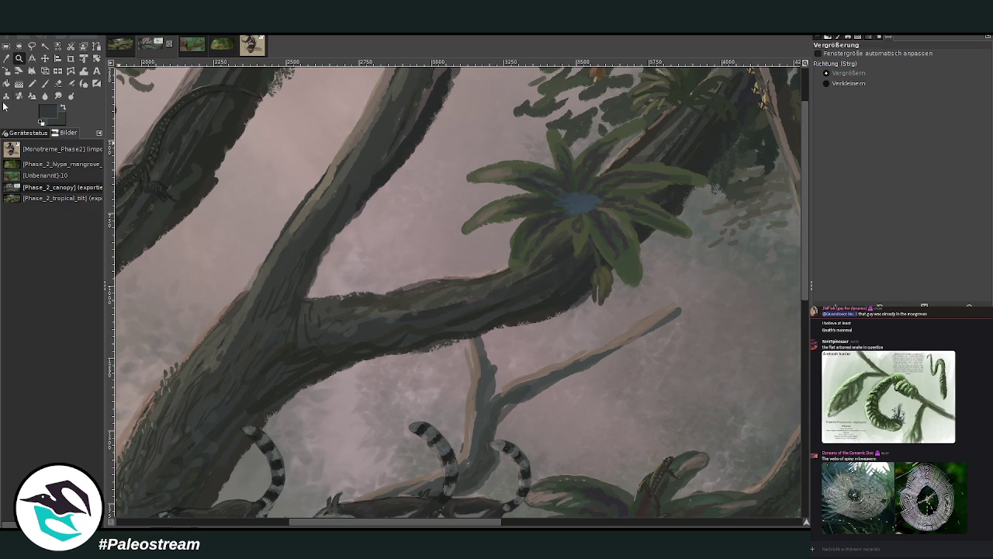
ctrl+click(472, 233)
ctrl+click(472, 233)
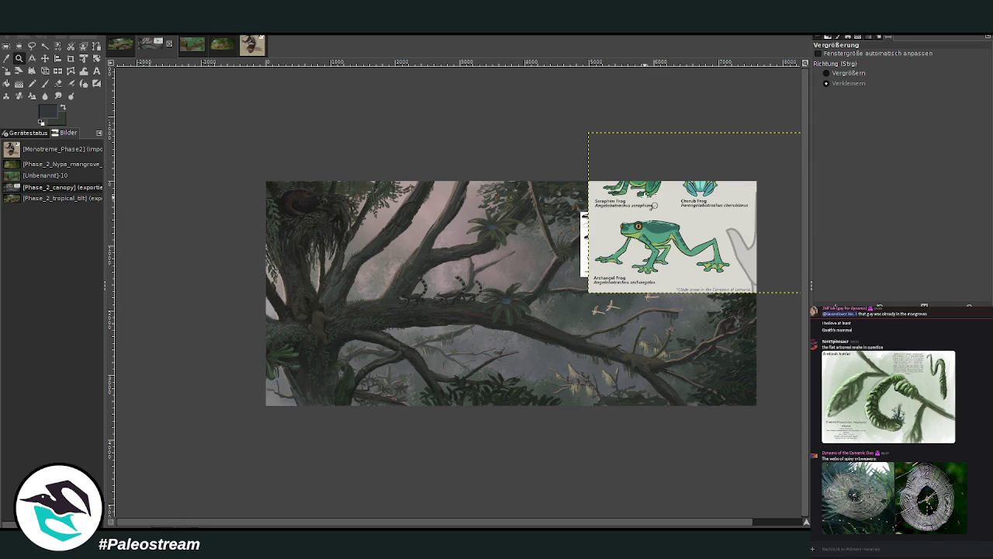
Step: Move the Angel Frogs sheet onto the painting and crop it to the Archangel Frog panel
drag(247, 155, 807, 428)
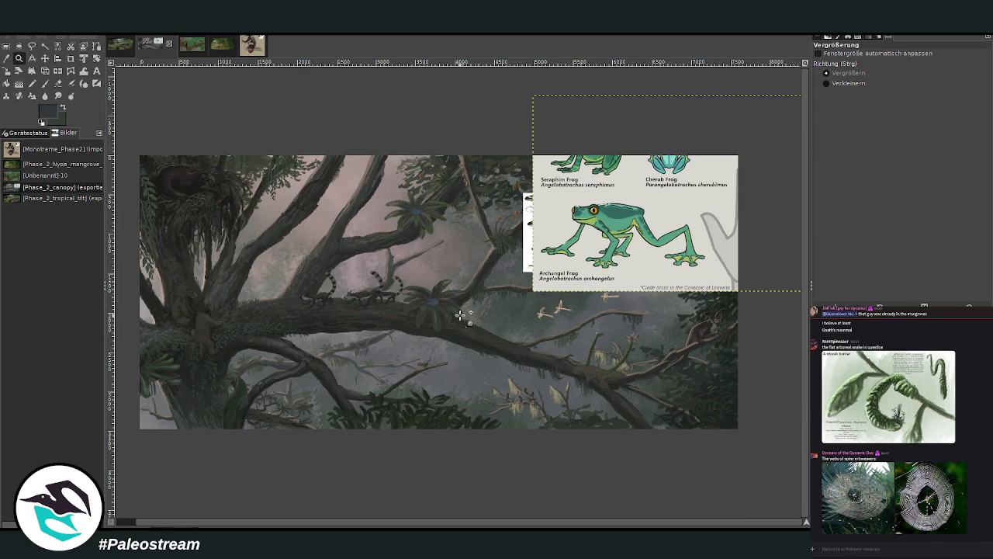
click(44, 59)
drag(577, 215, 373, 289)
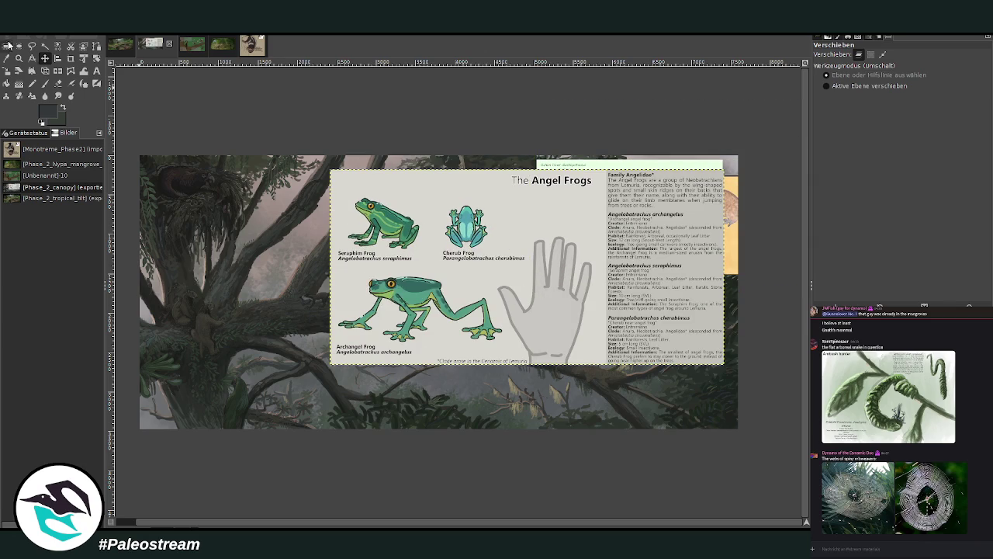
click(70, 58)
drag(326, 264, 531, 399)
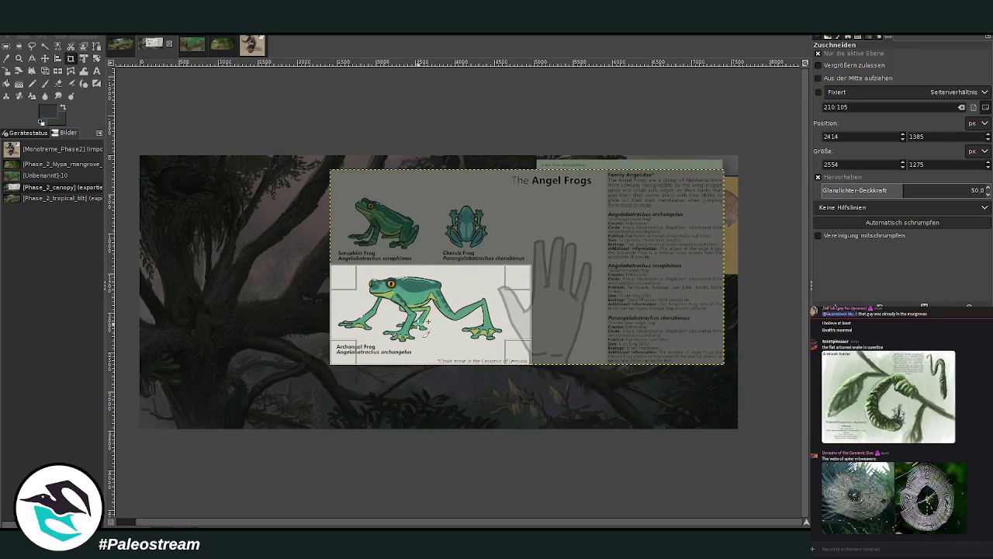
click(424, 330)
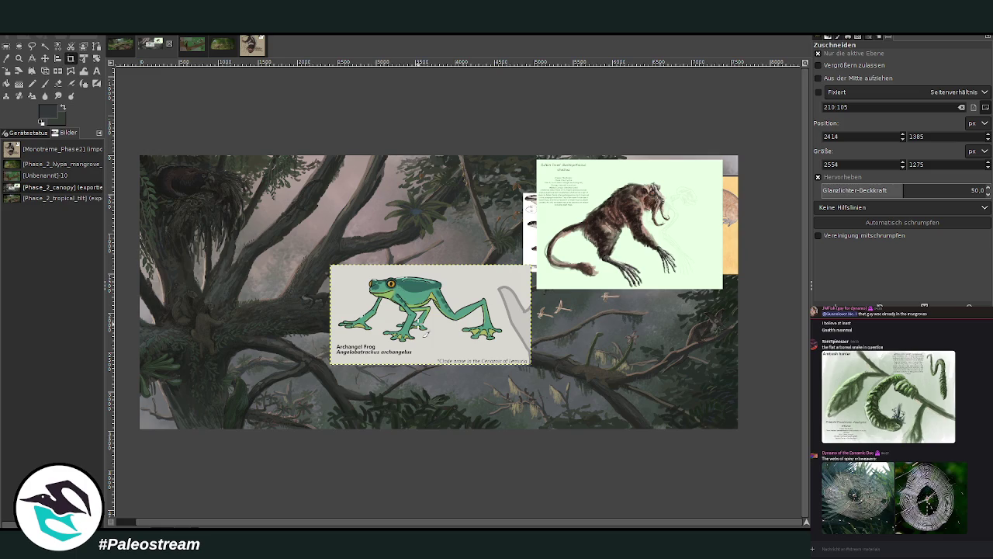
Step: Place the frog panel near the top edge with the mammal info panel below it
click(45, 58)
drag(431, 310, 489, 200)
drag(664, 226, 499, 214)
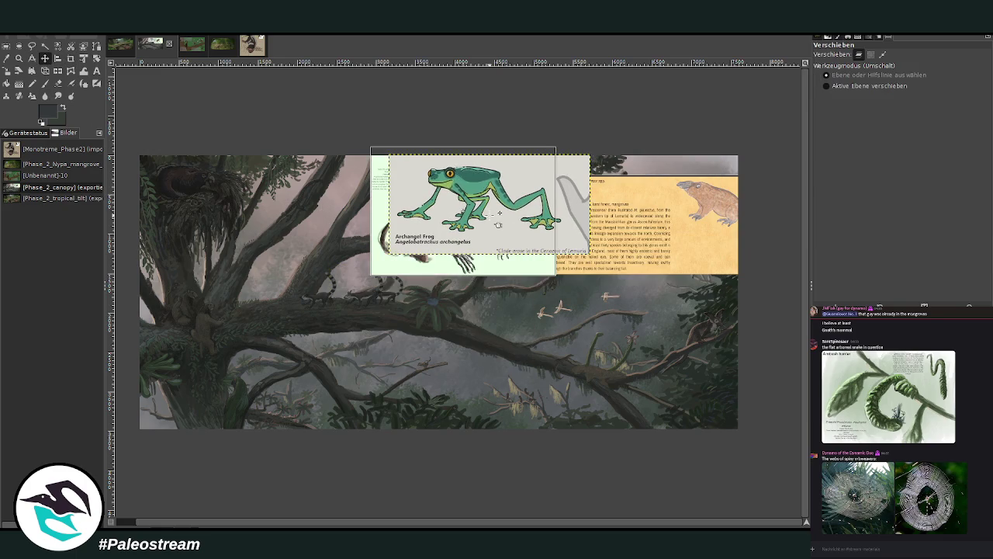
drag(682, 226, 505, 344)
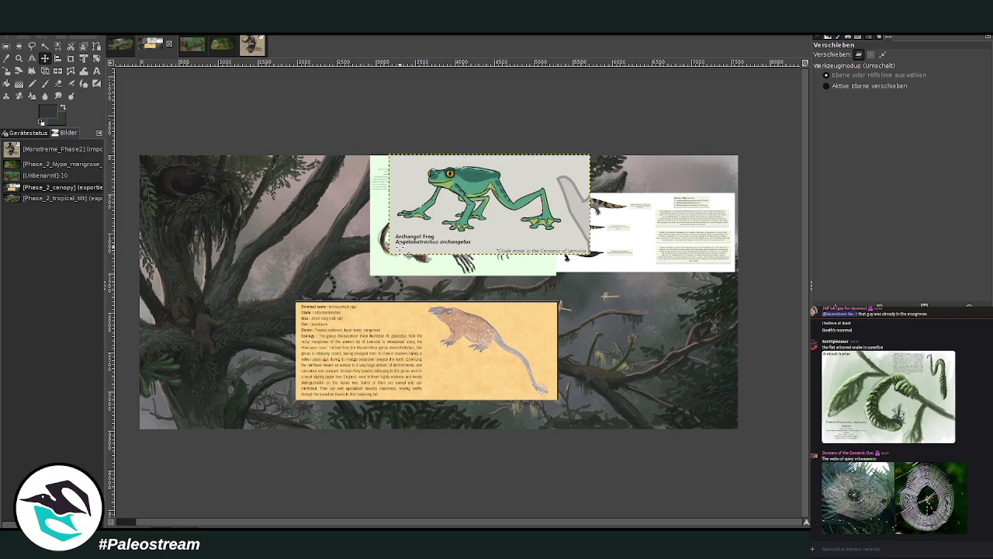
click(18, 59)
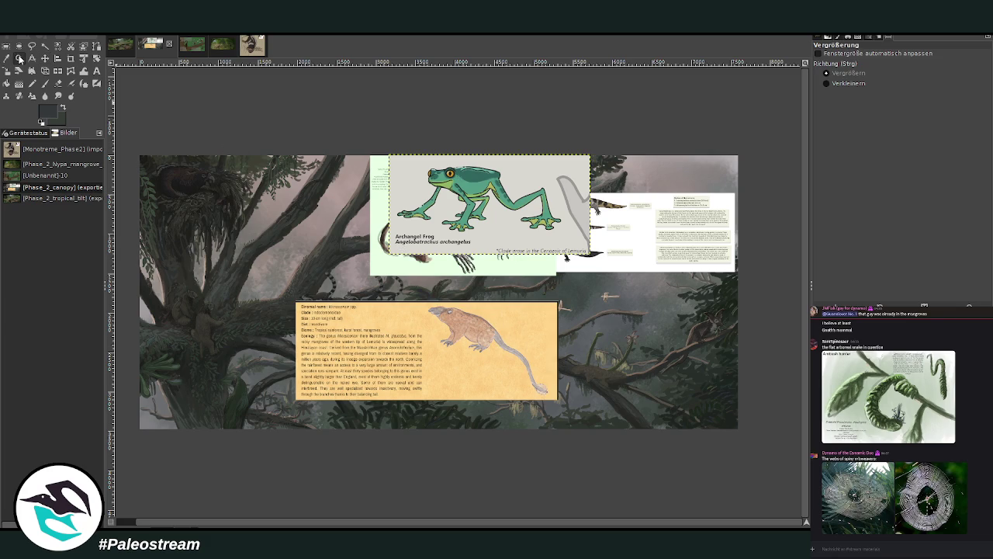
drag(268, 148, 593, 413)
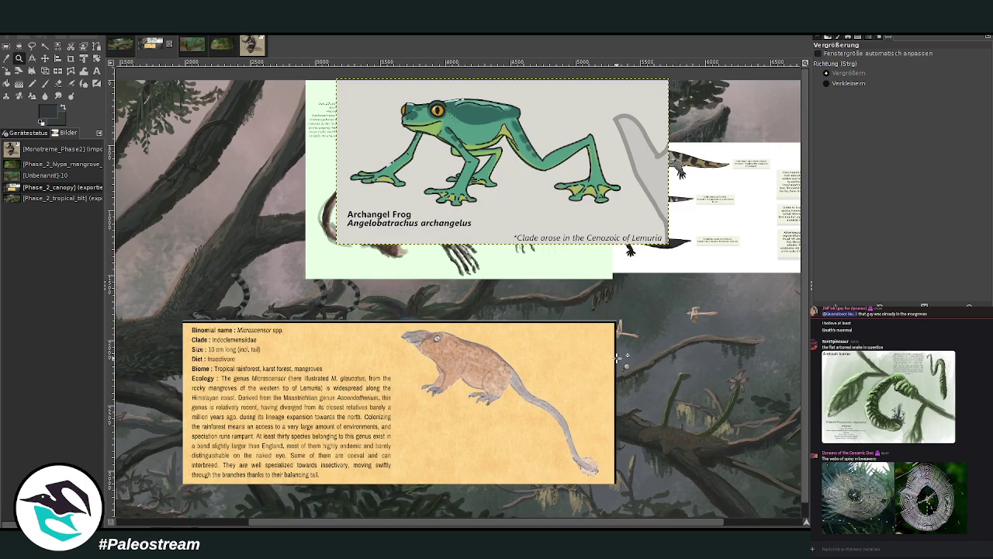
Step: Zoom and scroll around to inspect the mammal info panel
scroll(618, 357, down, 1)
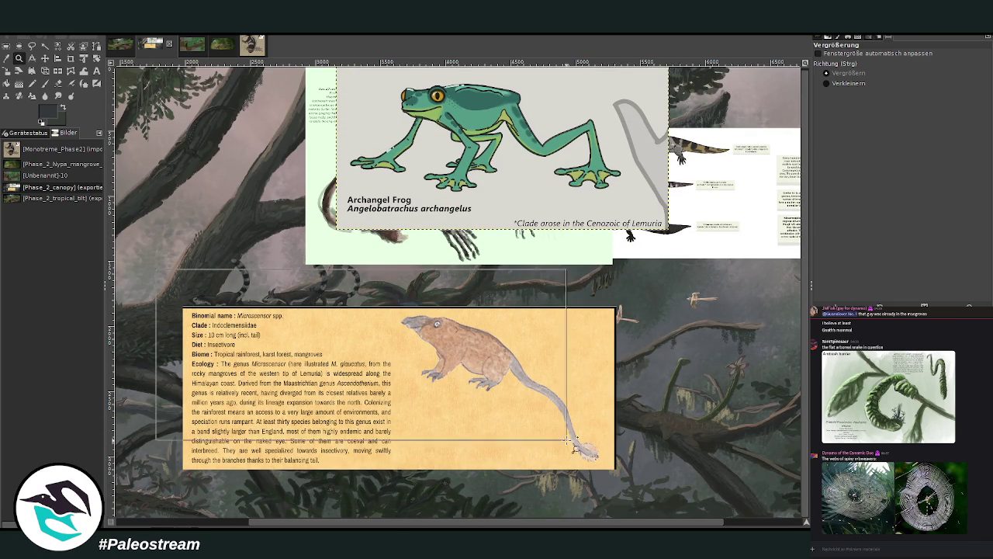
click(481, 417)
scroll(652, 446, up, 5)
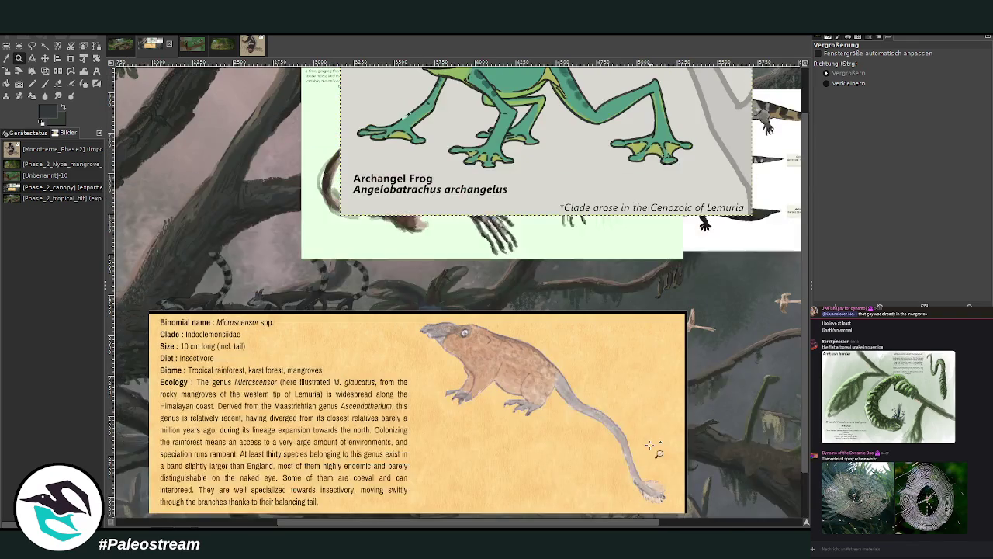
scroll(652, 446, down, 2)
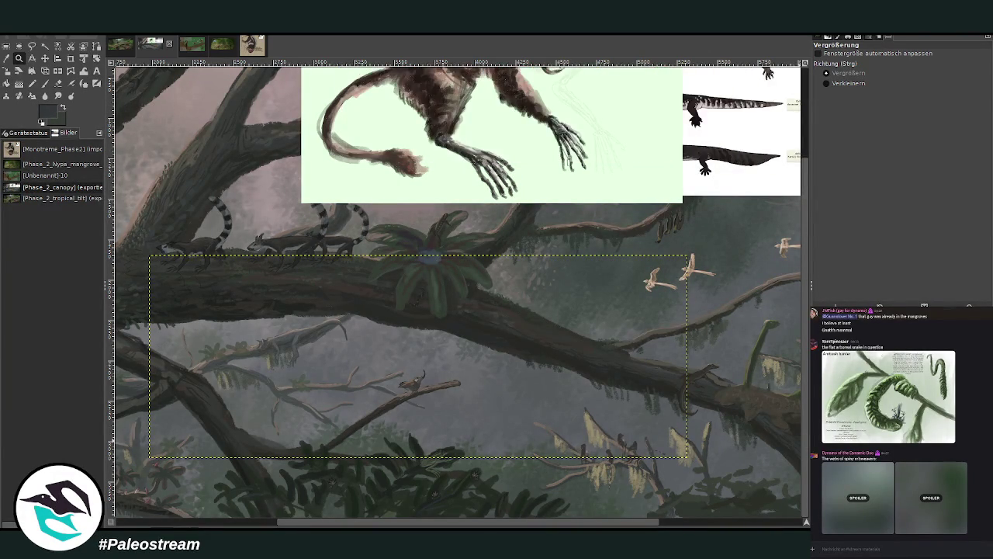
Step: Activate the Archangel Frog layer and move it down and left over the upper-left branches
key(Page_Up)
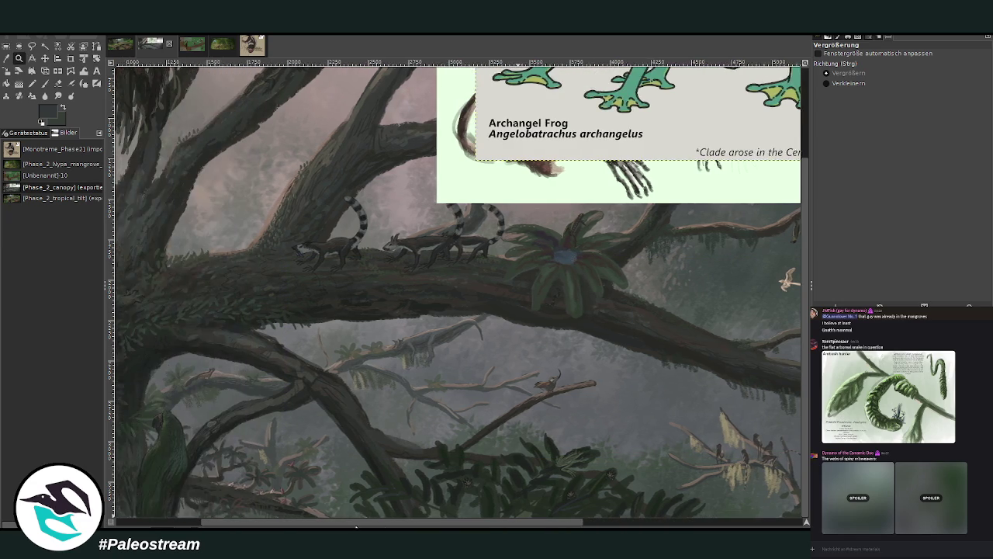
drag(432, 526, 397, 525)
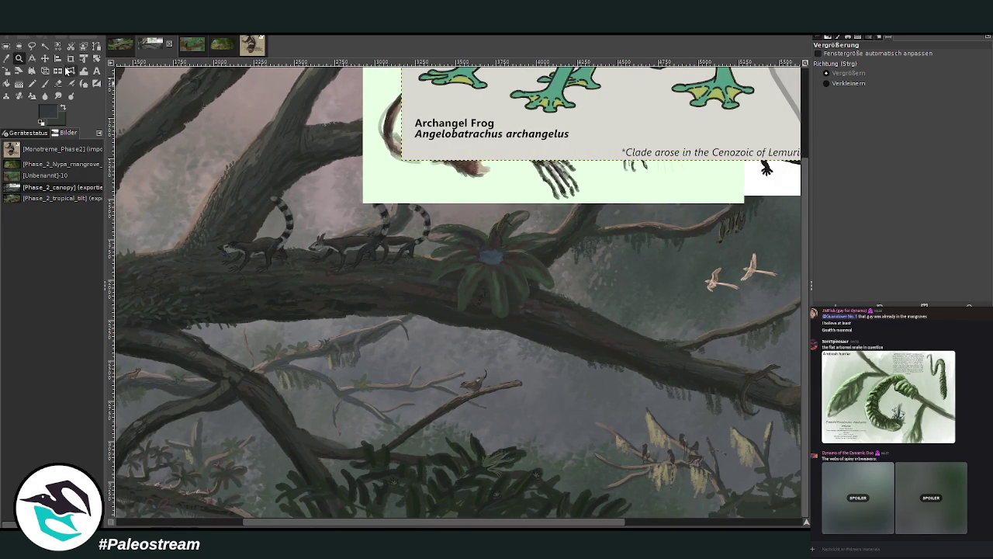
click(44, 59)
drag(592, 143, 399, 317)
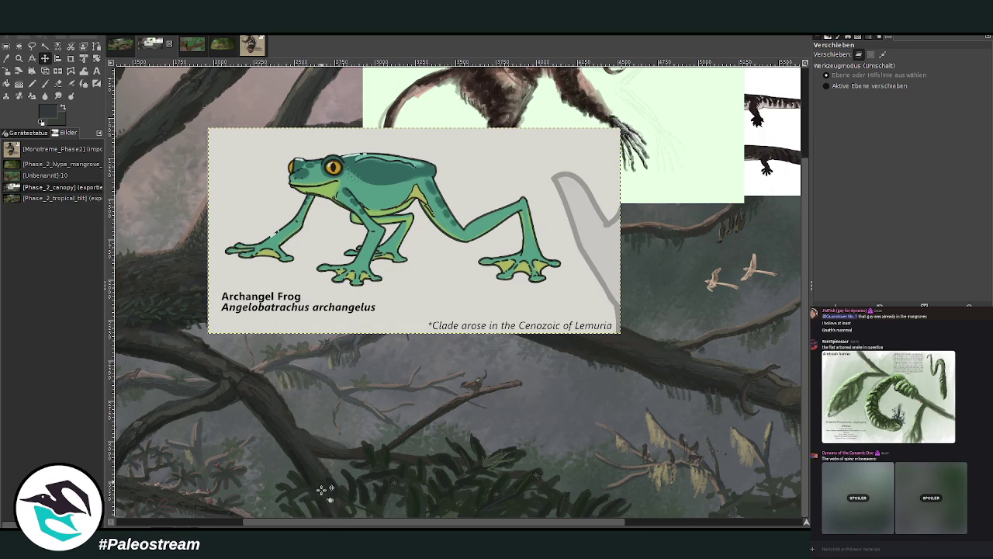
mouse_move(311, 522)
mouse_down()
mouse_move(182, 526)
mouse_move(485, 524)
mouse_move(230, 518)
mouse_up()
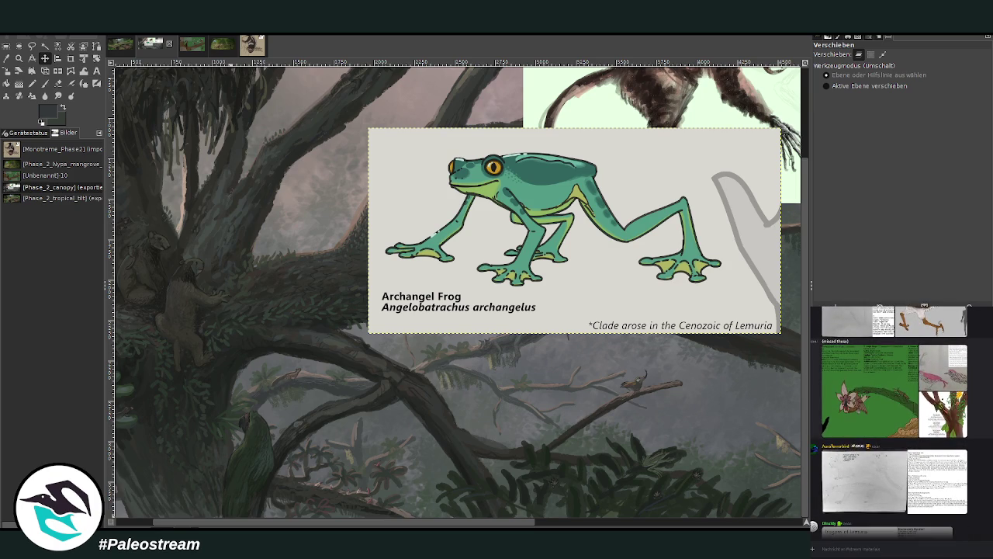
Step: Browse the chat, enlarging the snake image, a pencil bird drawing and a pencil sketch
click(901, 408)
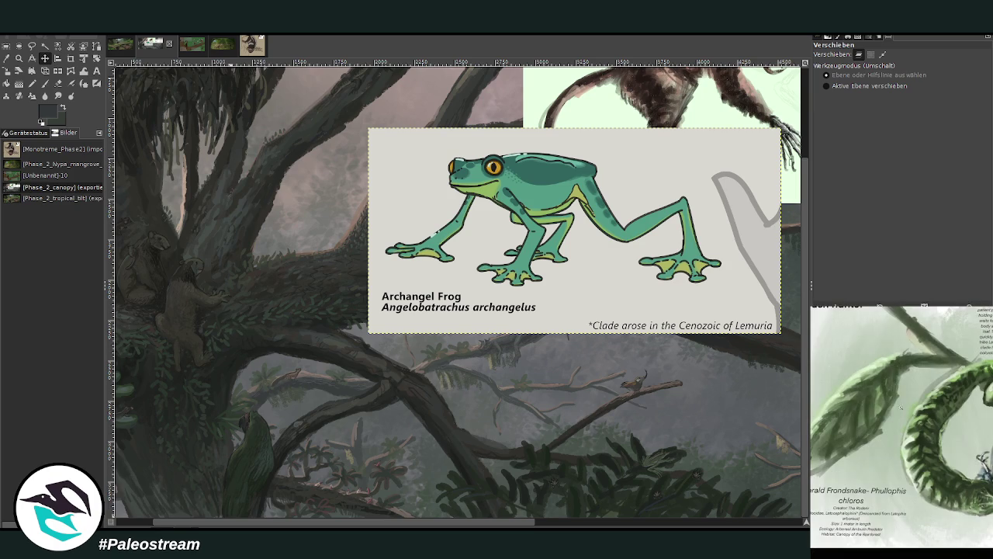
key(Escape)
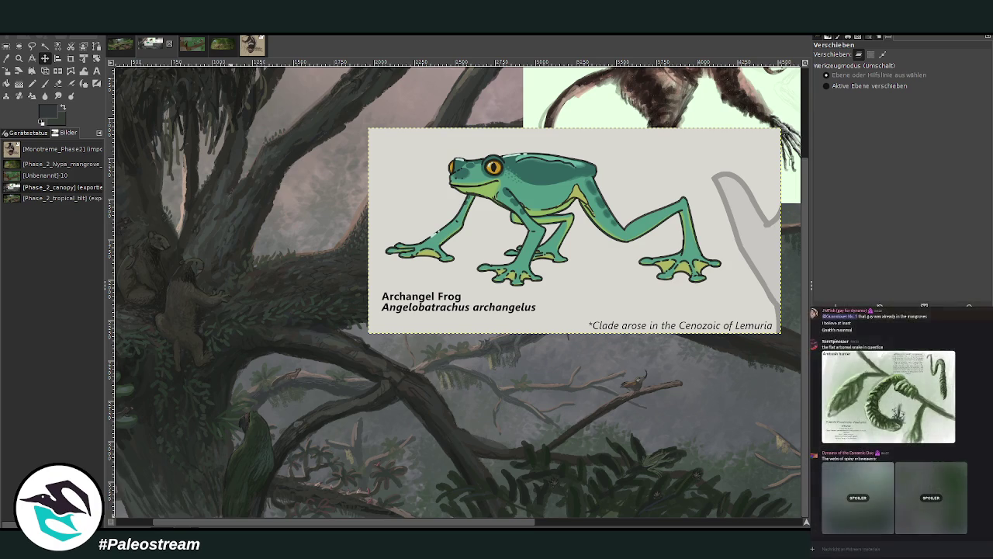
scroll(900, 419, up, 3)
scroll(895, 419, up, 3)
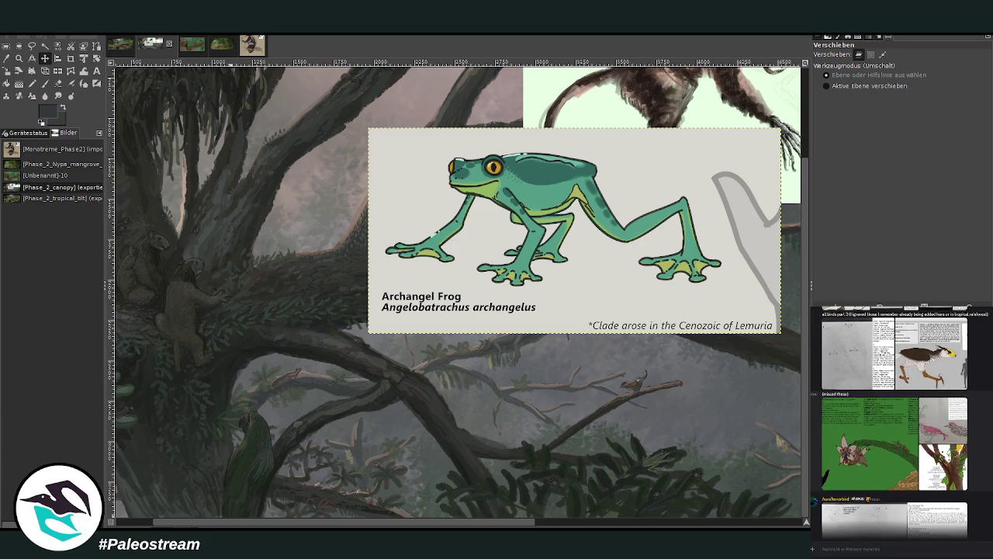
scroll(894, 419, up, 3)
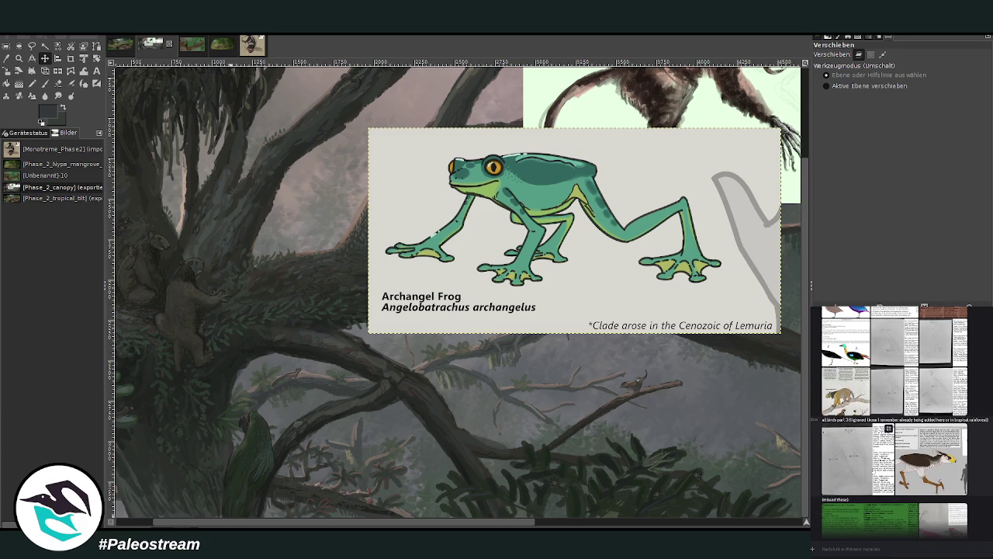
click(854, 473)
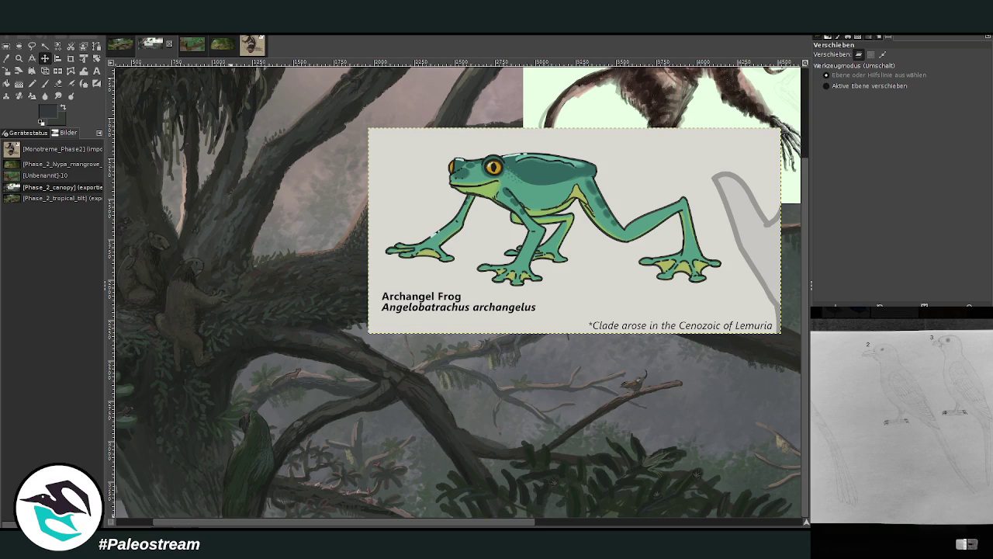
key(Escape)
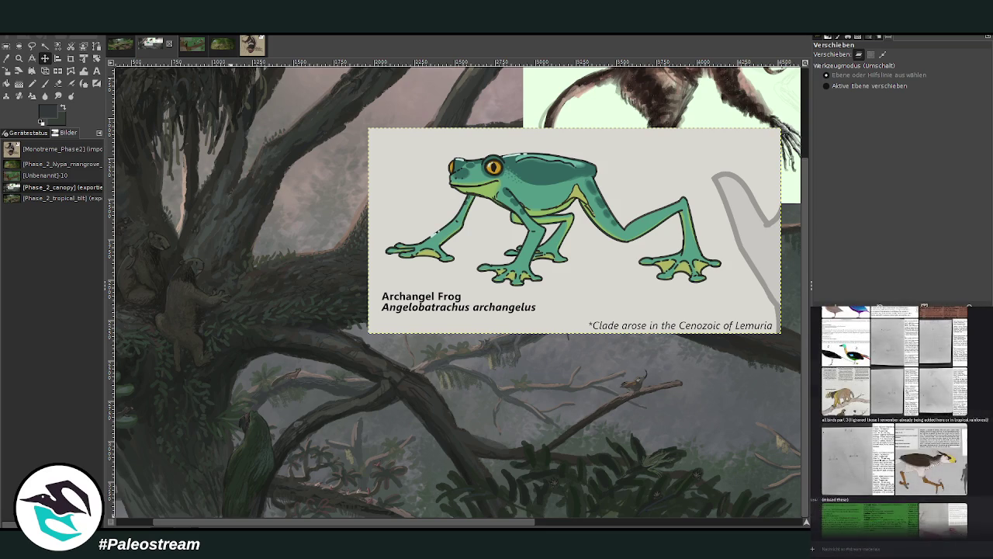
scroll(895, 419, up, 3)
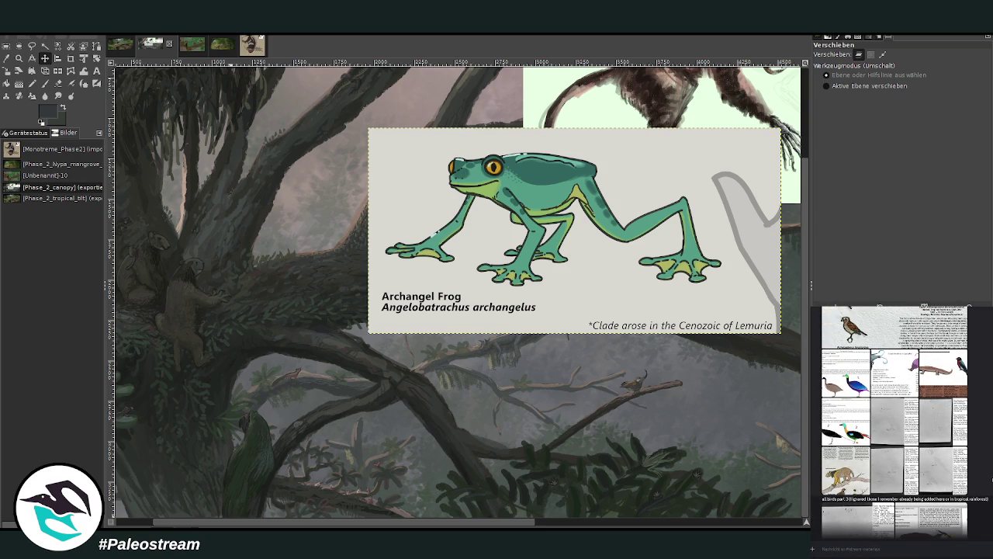
click(885, 436)
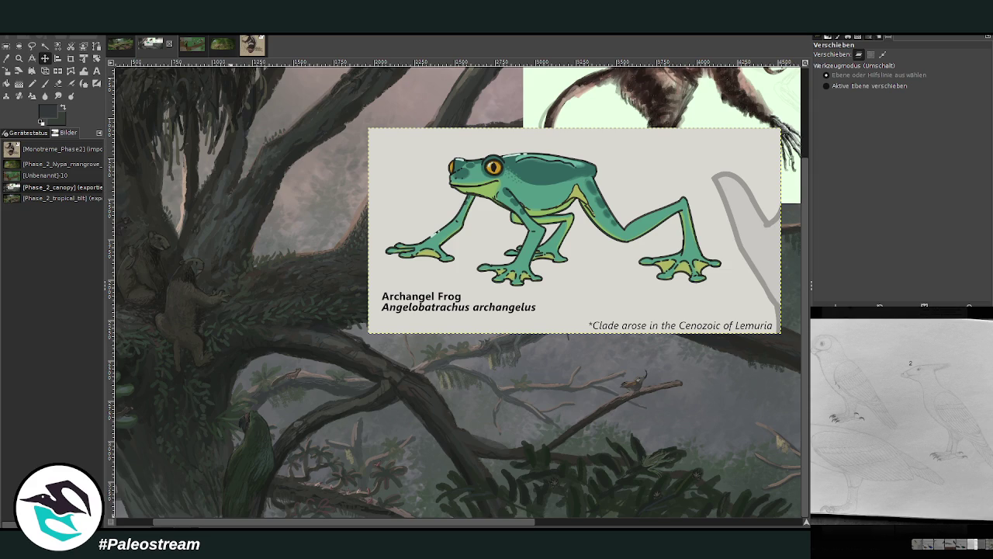
key(Escape)
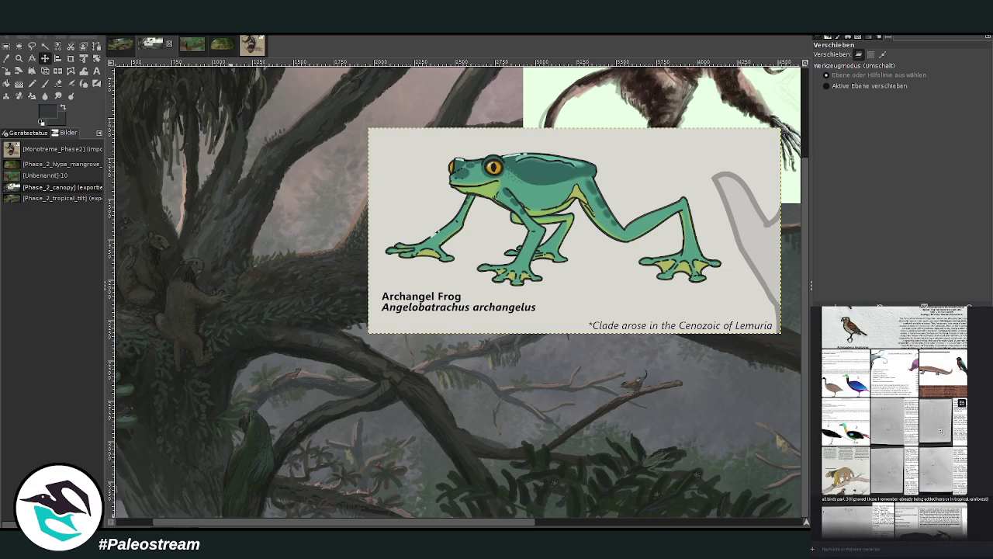
Step: View the bat, bird and teal-crowned standardtail images, then send an image file in chat
click(941, 433)
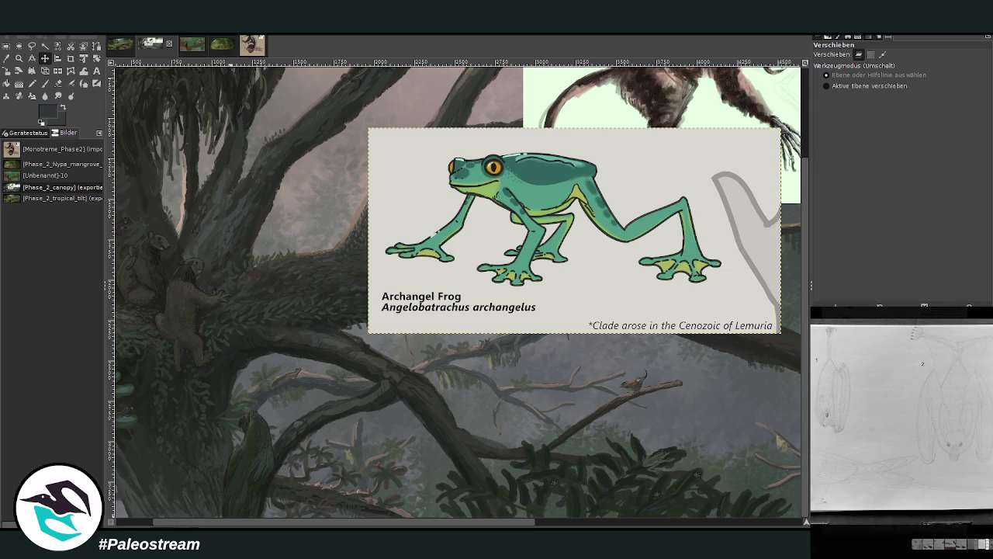
key(Escape)
click(939, 480)
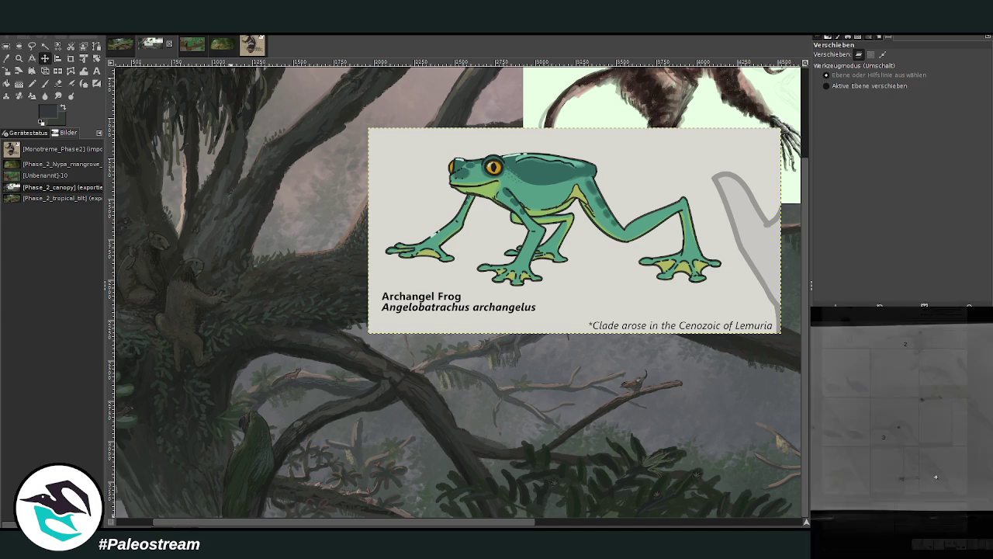
key(Escape)
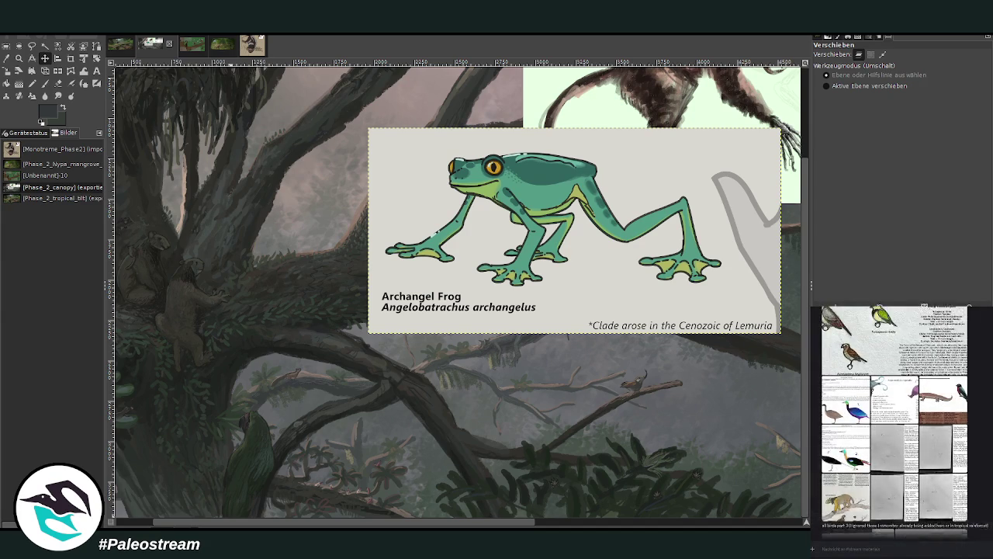
scroll(906, 462, up, 5)
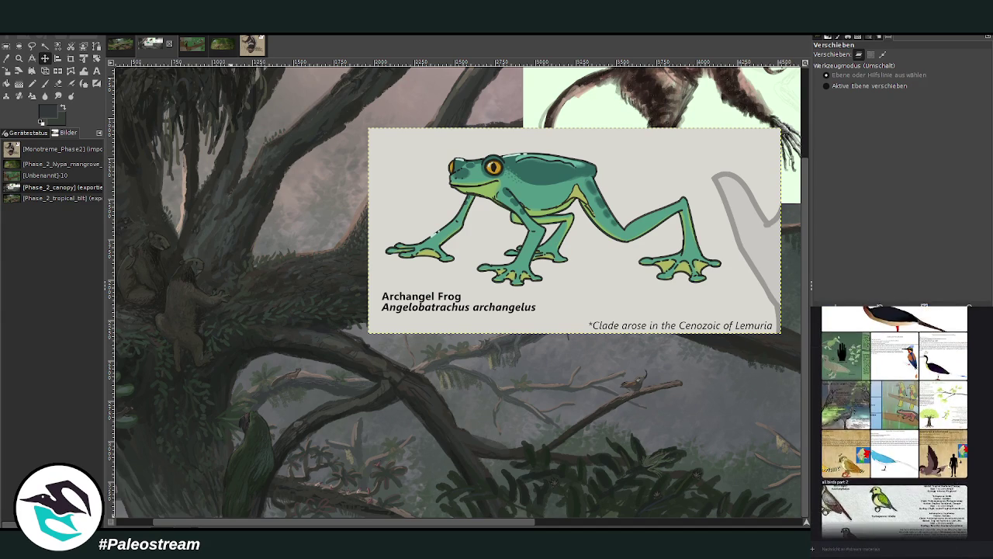
scroll(950, 467, up, 2)
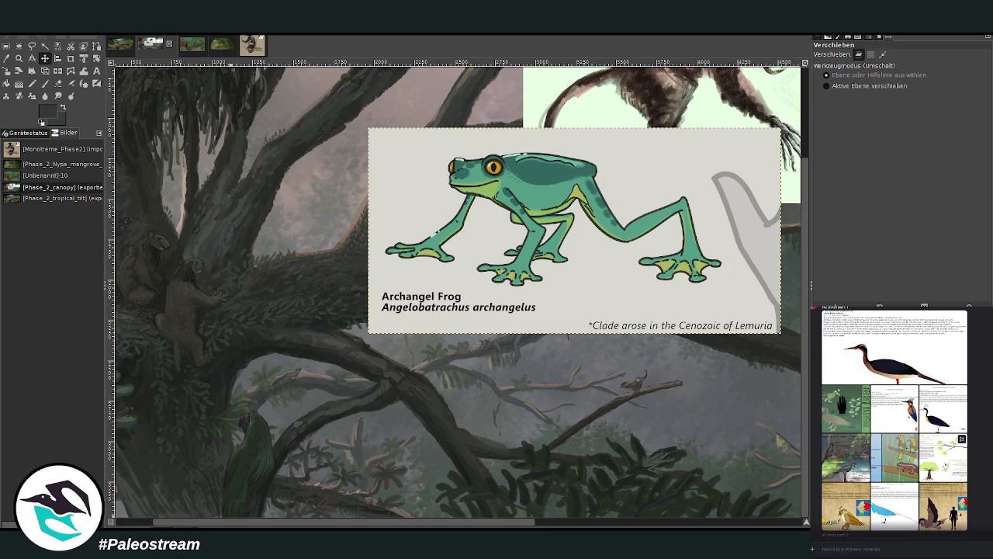
scroll(931, 434, up, 1)
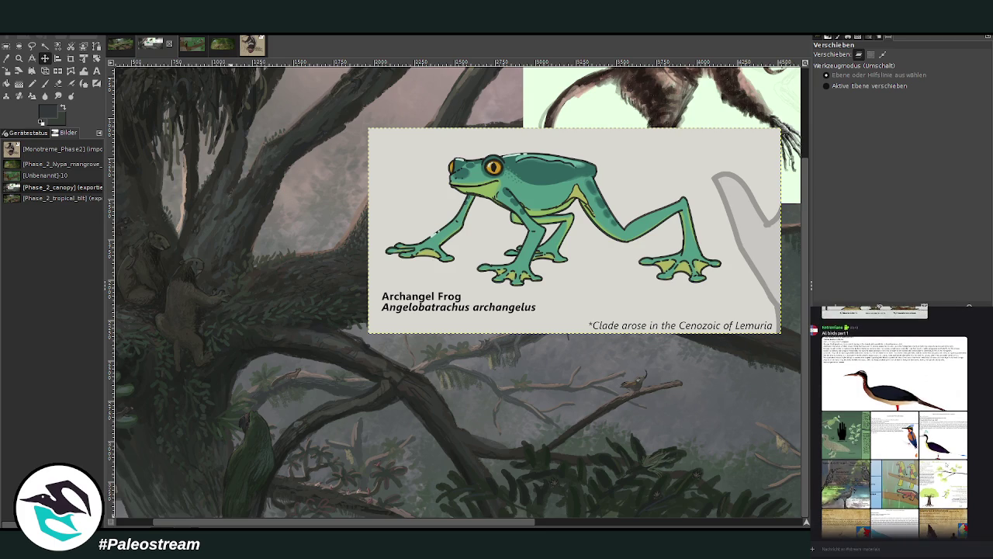
click(935, 434)
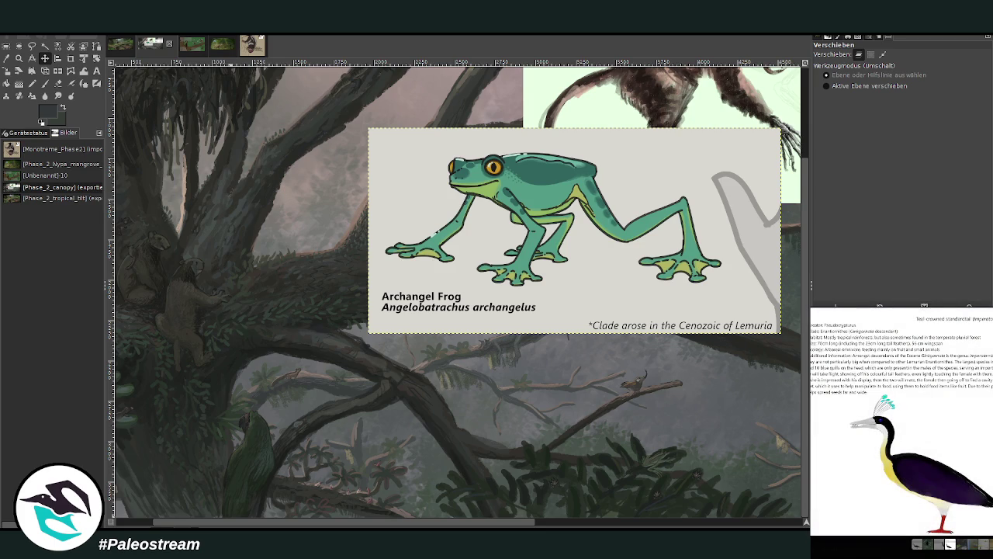
click(991, 466)
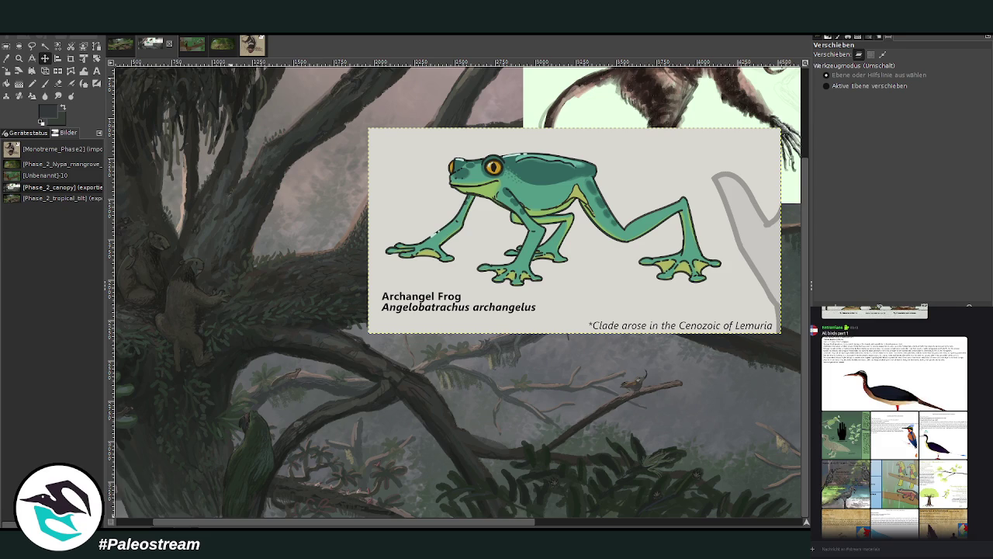
drag(992, 435, 891, 547)
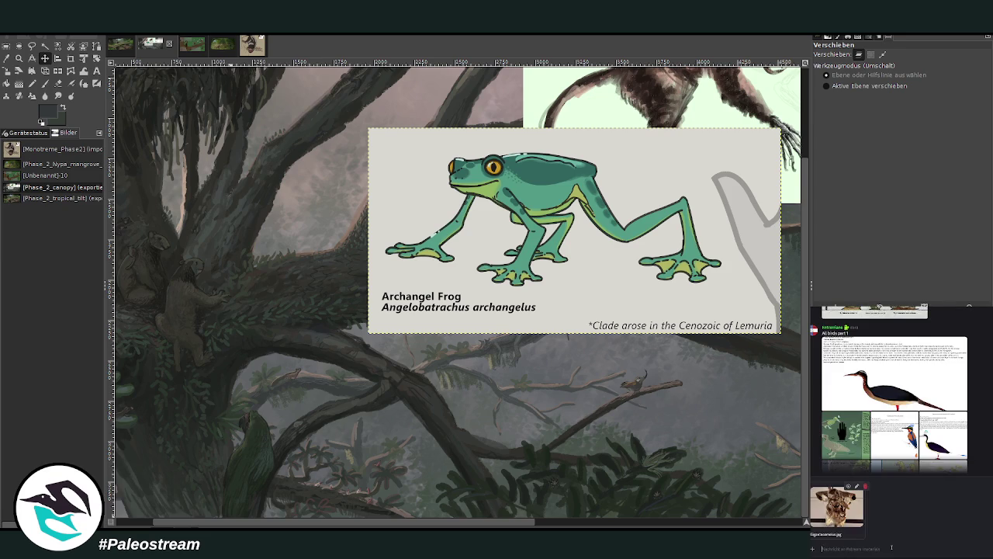
key(Return)
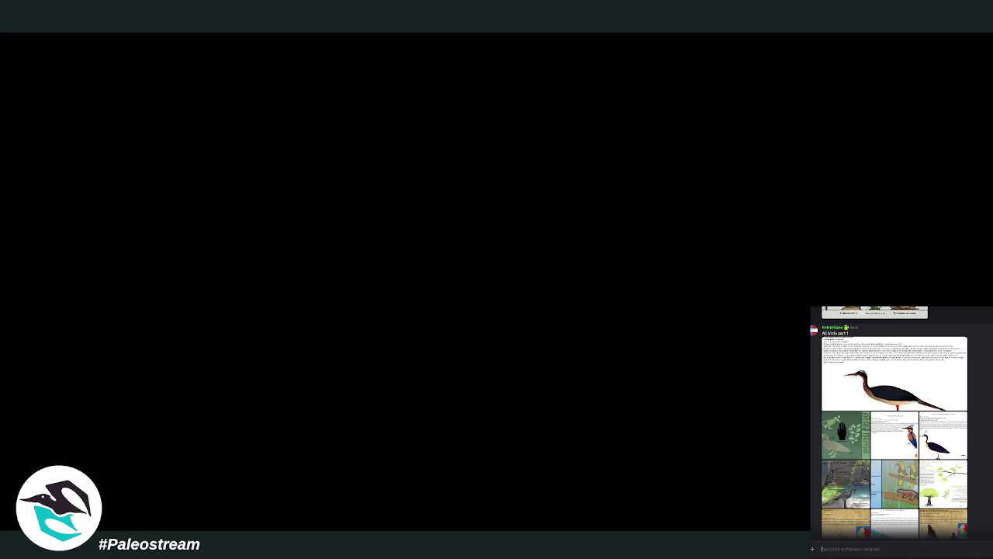
click(845, 446)
key(Escape)
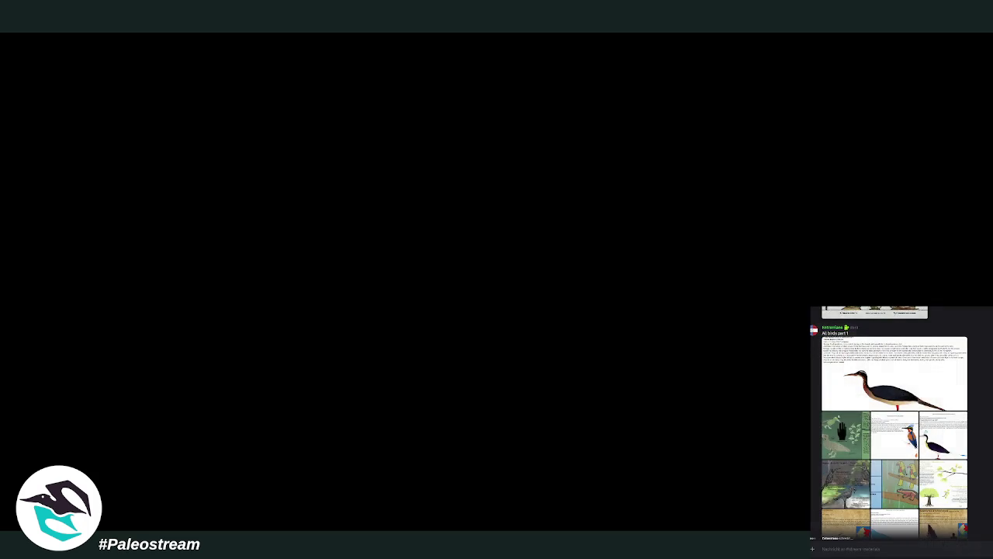
click(930, 446)
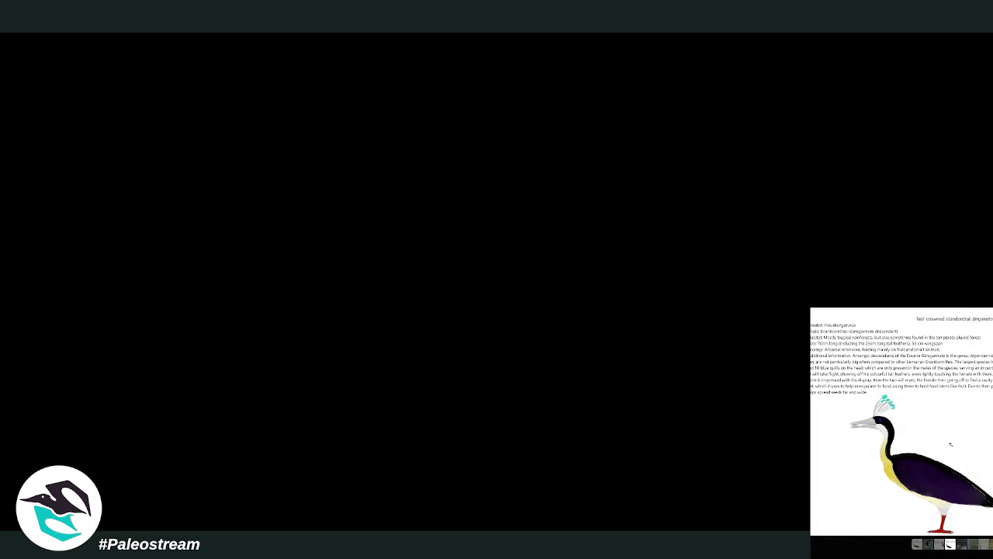
right_click(949, 444)
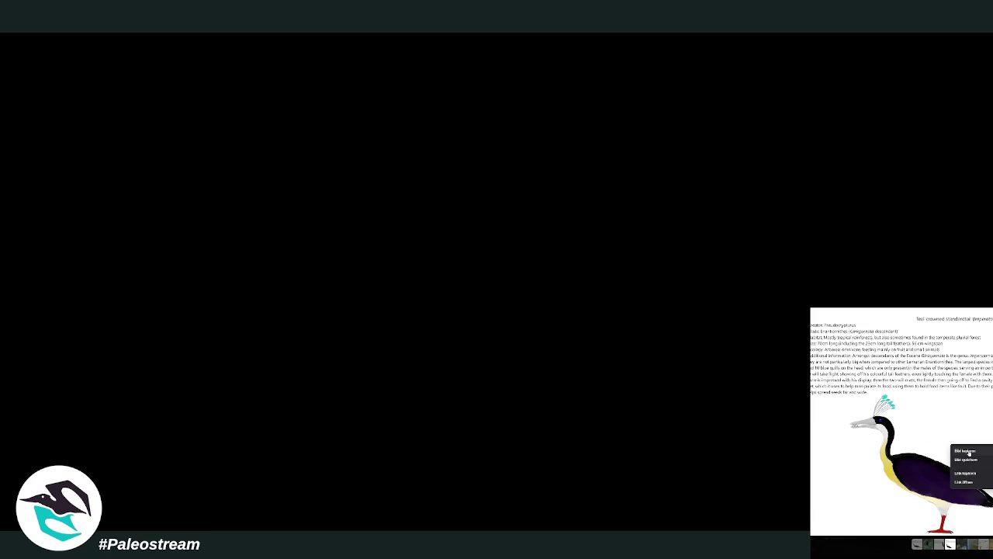
click(966, 451)
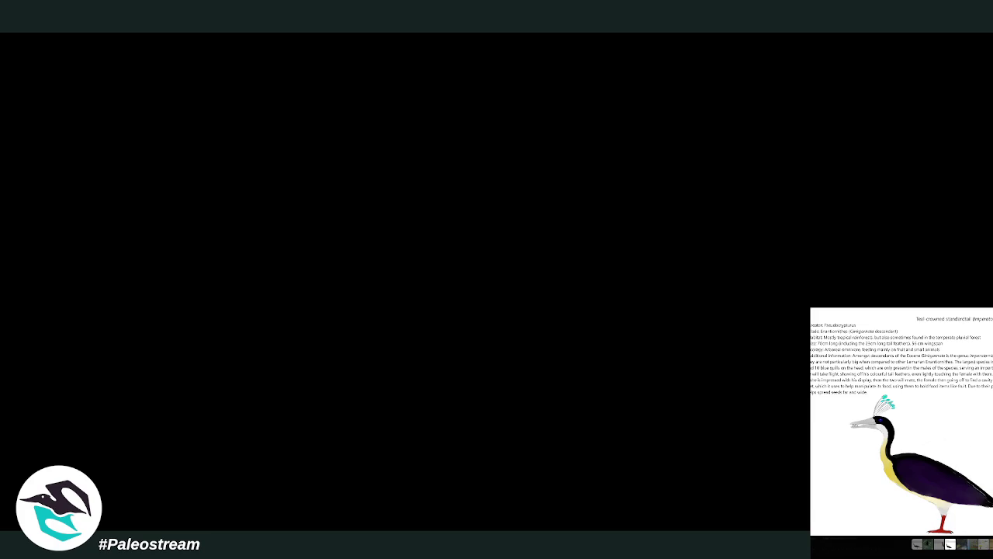
key(Escape)
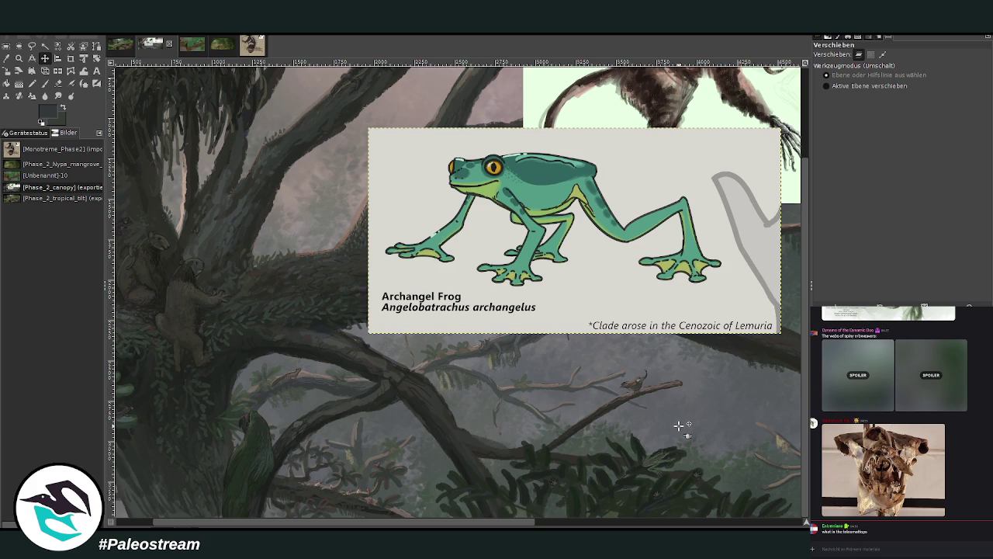
key(z)
Step: Zoom in, sample a colour, and set the Paintbrush to size 67 with 76.7 opacity
drag(442, 118, 316, 65)
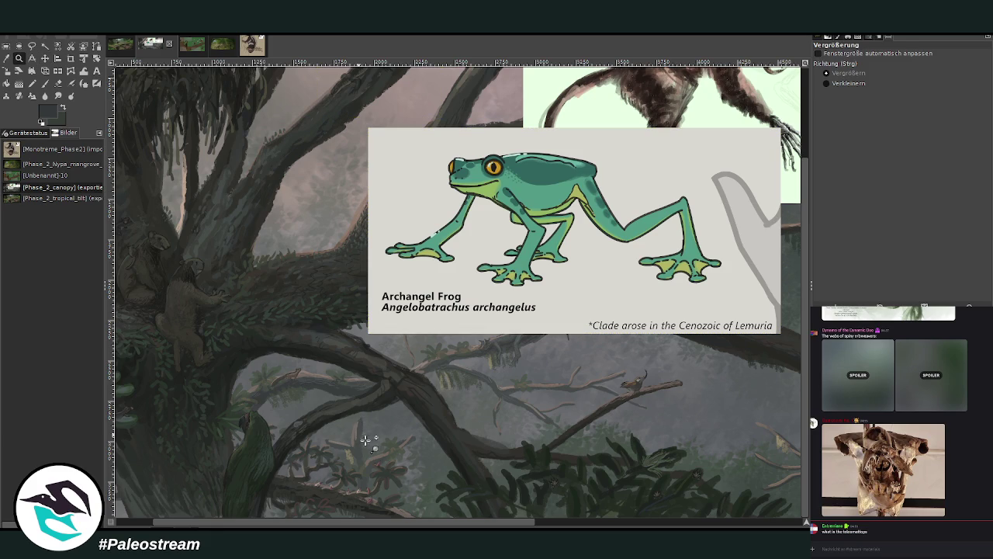
scroll(183, 476, left, 2)
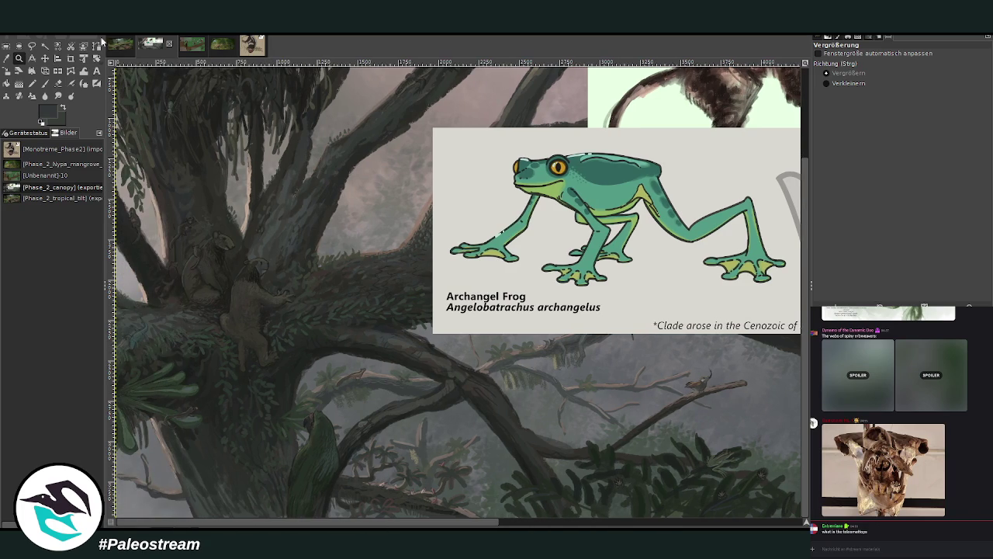
key(o)
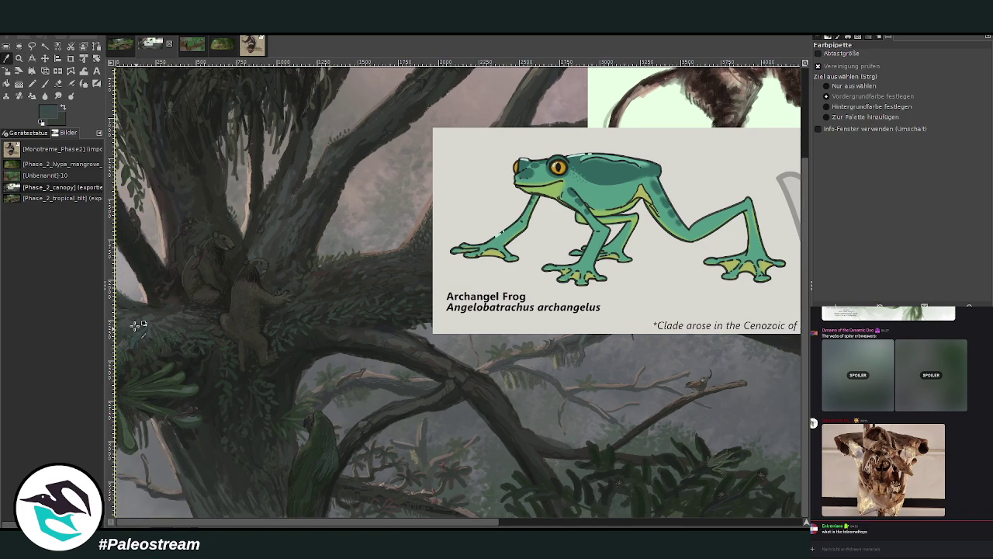
click(44, 83)
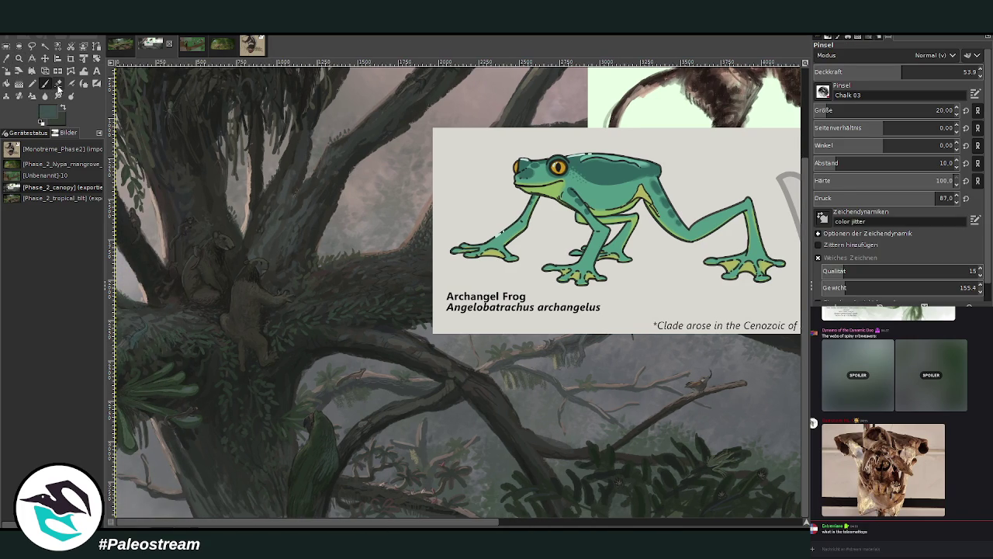
scroll(832, 110, down, 4)
click(833, 110)
drag(902, 71, 939, 72)
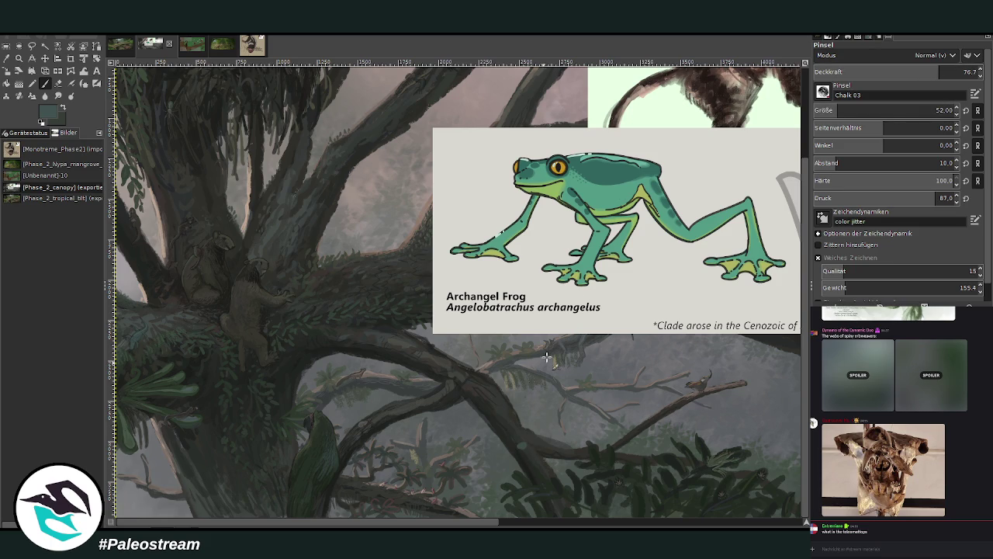
scroll(829, 111, up, 5)
key(Page_Up)
Step: Zoom in on the Archangel Frog panel over the branches and select the Scale tool
key(minus)
key(minus)
key(minus)
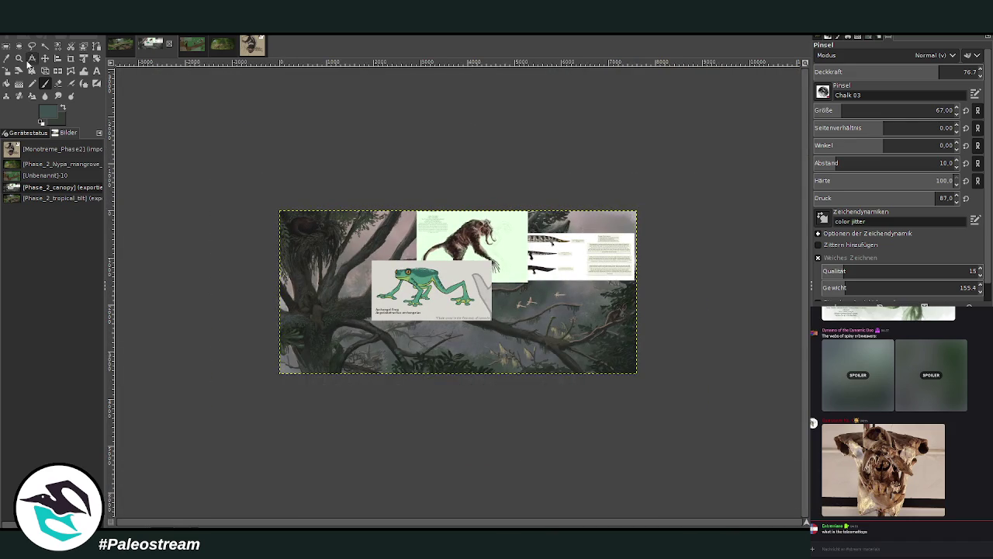
click(19, 57)
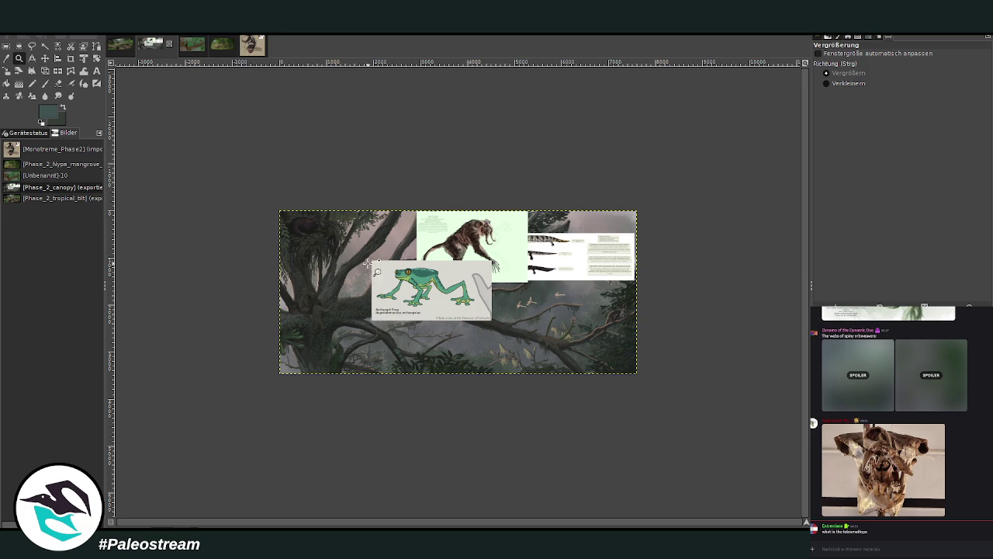
drag(367, 270, 493, 407)
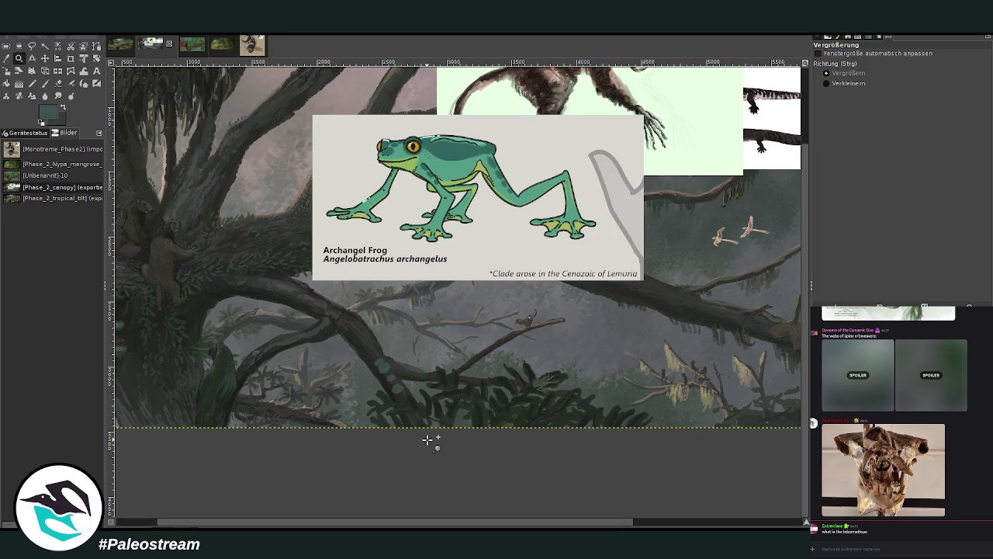
key(minus)
key(minus)
key(minus)
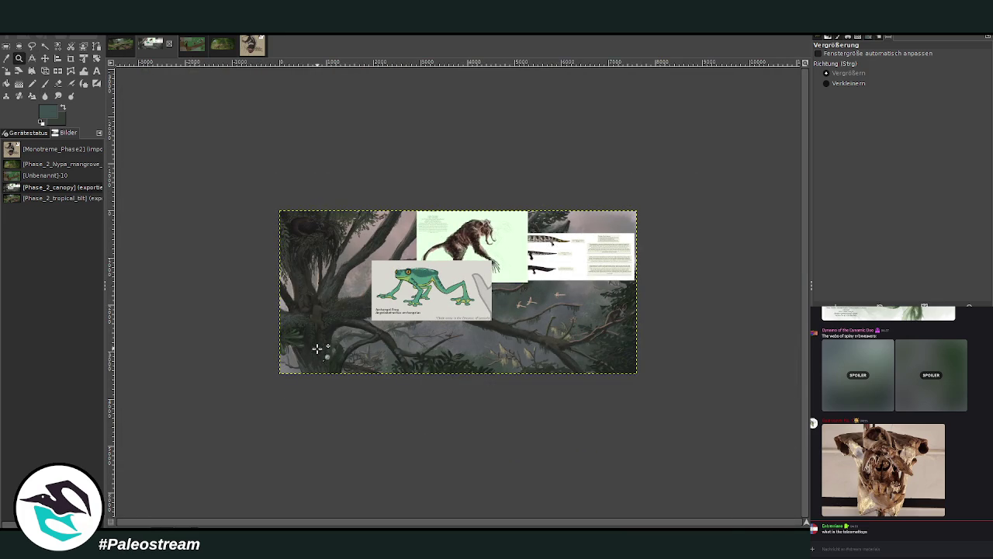
drag(343, 254, 490, 381)
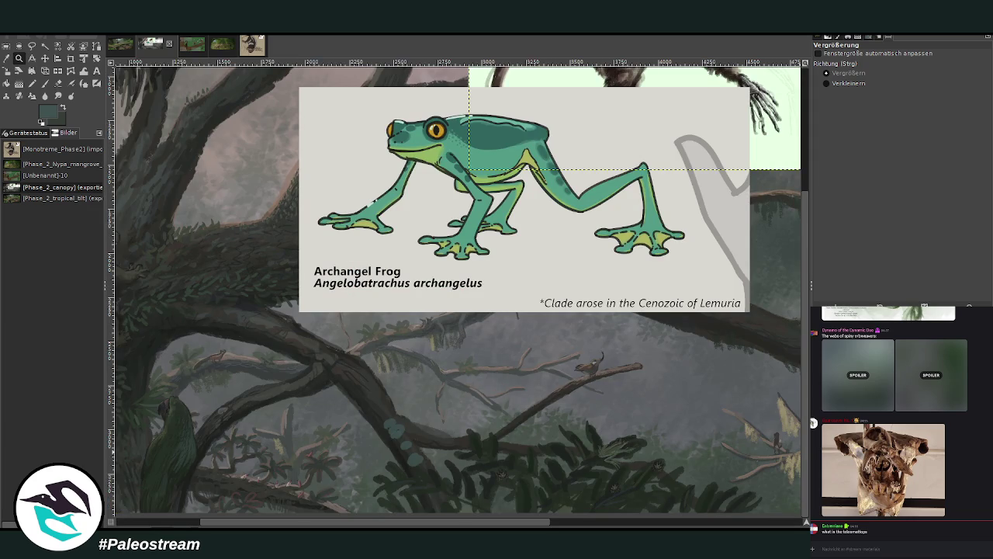
key(shift+s)
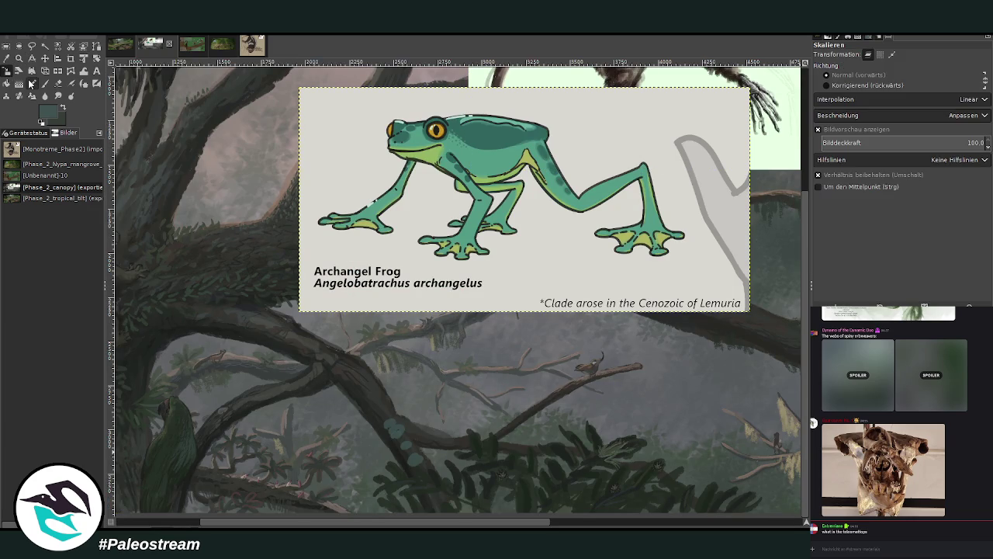
Step: Shrink the frog panel onto the lower branches and apply Skalieren
drag(504, 311, 426, 306)
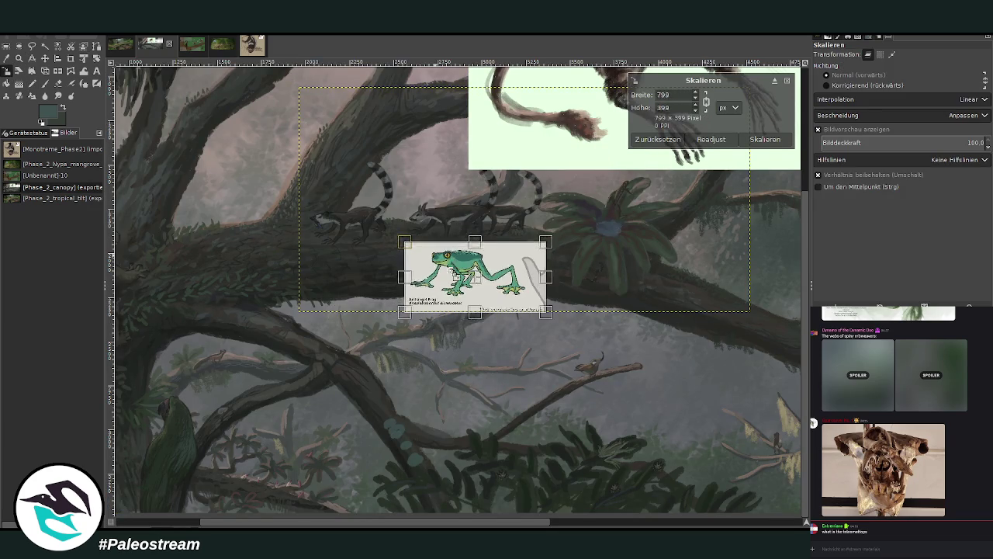
drag(486, 277, 500, 390)
click(765, 139)
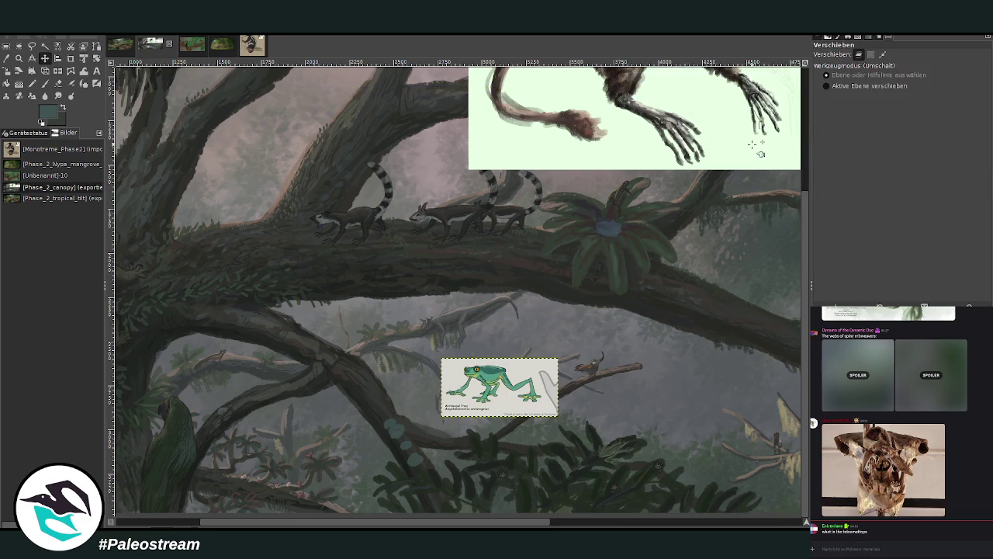
Step: Zoom in on the lower branch holding the blue dabs
click(19, 59)
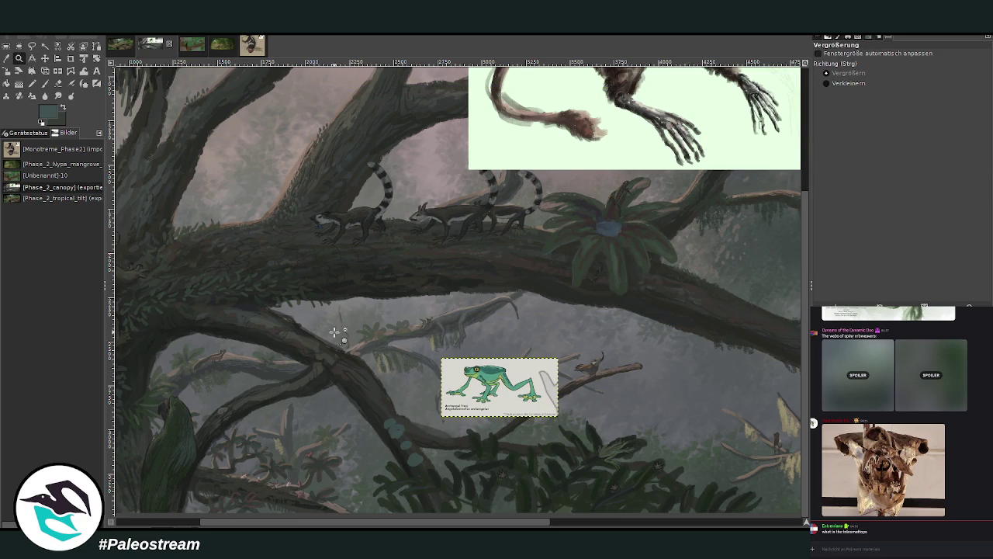
drag(339, 338, 556, 484)
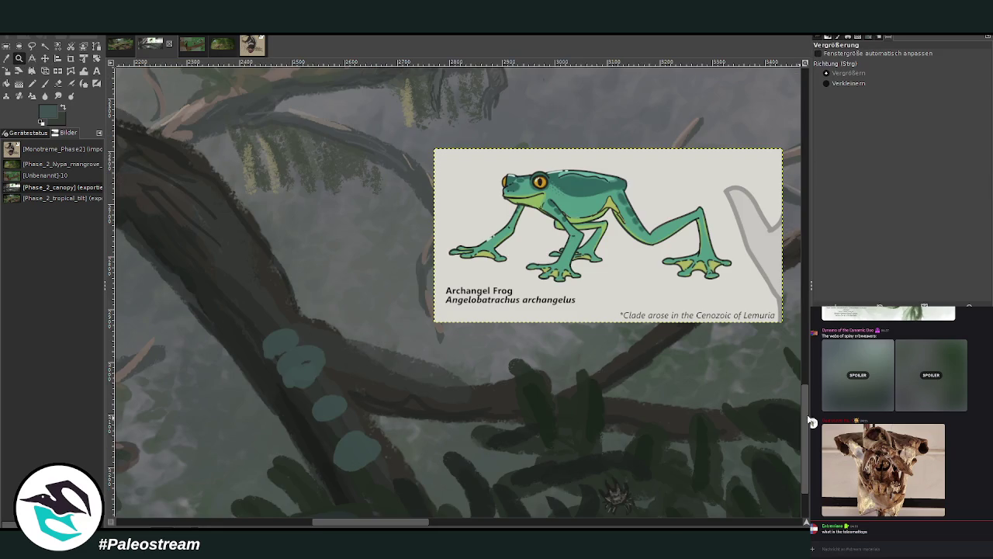
scroll(484, 485, down, 3)
scroll(351, 519, left, 1)
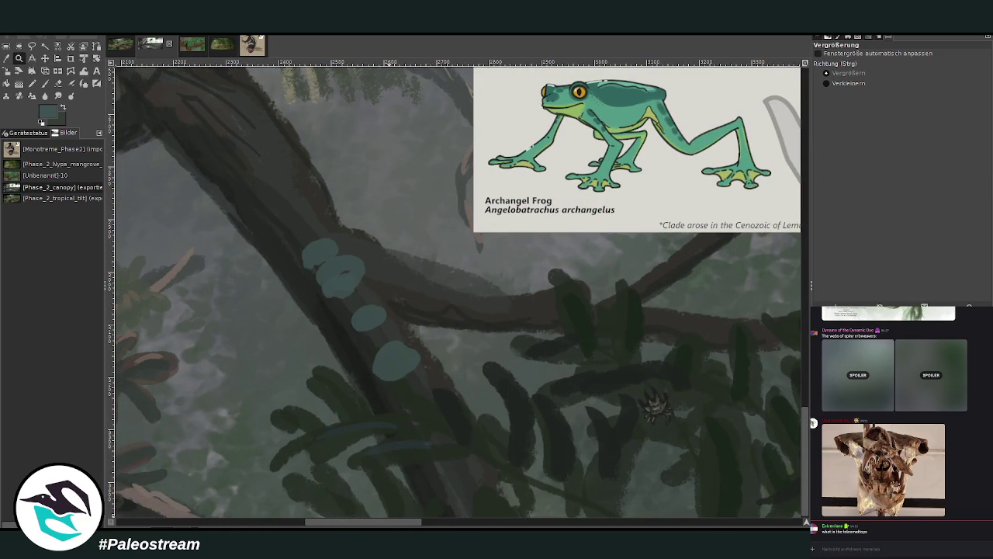
Step: Enlarge the three blue blobs on the trunk with a slightly more opaque chalk brush
key(p)
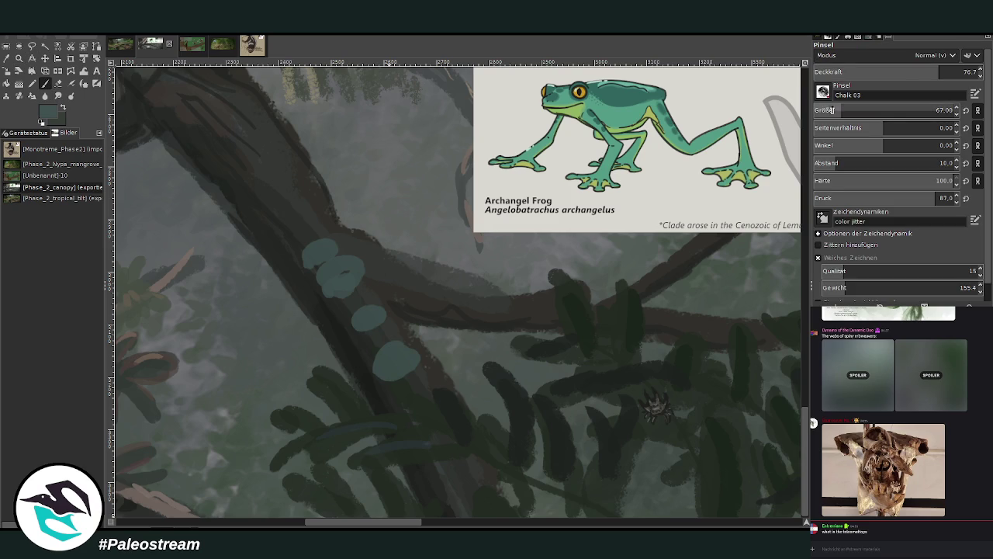
click(925, 74)
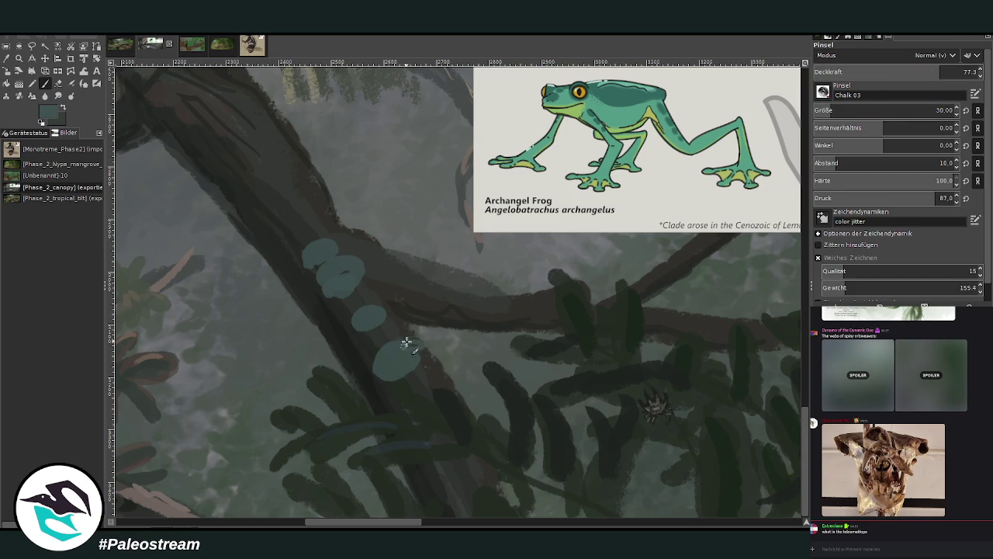
drag(382, 350, 399, 362)
drag(382, 304, 397, 312)
mouse_move(353, 260)
mouse_down()
mouse_move(370, 259)
mouse_move(350, 270)
mouse_move(324, 239)
mouse_move(342, 253)
mouse_move(326, 242)
mouse_move(312, 249)
mouse_move(334, 286)
mouse_move(306, 265)
mouse_up()
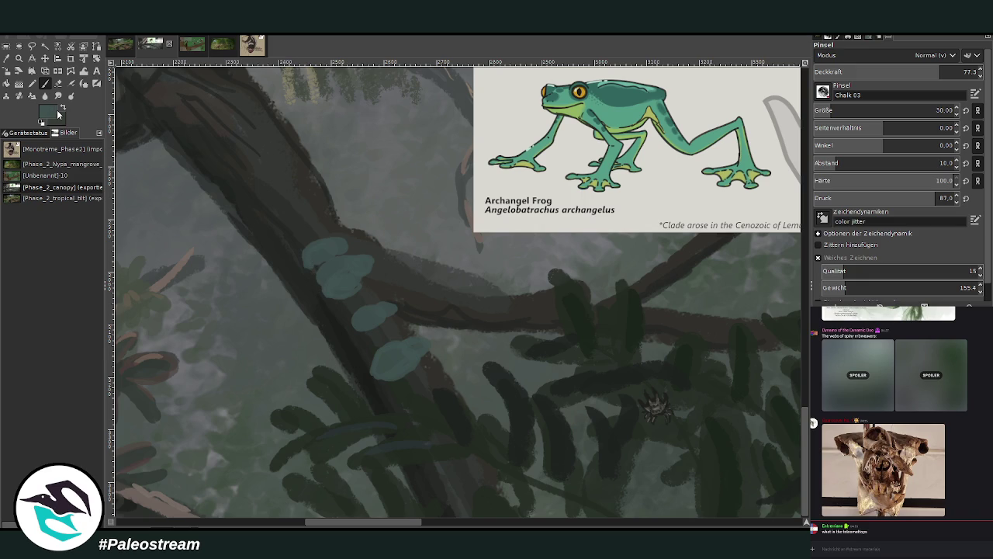
Step: With brush size 20 and opacity about 50, outline the blobs into frogs with eyes and throats
click(821, 110)
click(896, 71)
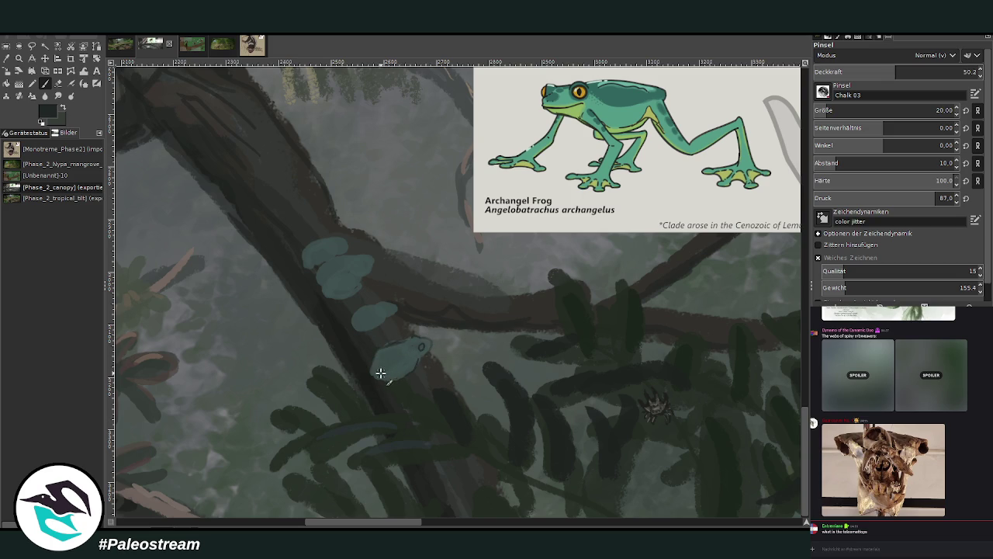
mouse_move(398, 359)
mouse_down()
mouse_move(395, 373)
mouse_move(405, 368)
mouse_up()
mouse_move(362, 321)
mouse_down()
mouse_move(357, 330)
mouse_move(360, 308)
mouse_up()
drag(425, 364, 420, 347)
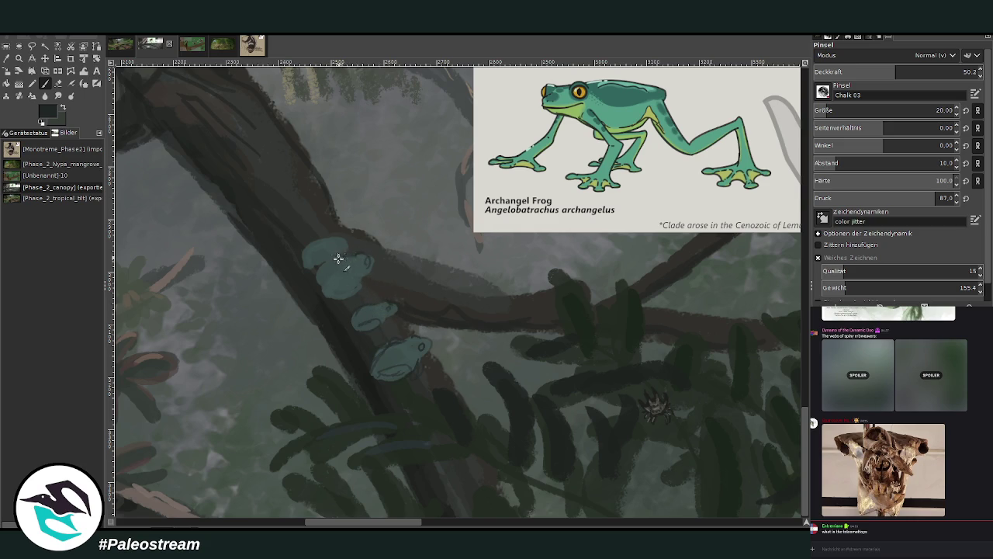
mouse_move(338, 258)
mouse_down()
mouse_move(321, 290)
mouse_move(351, 280)
mouse_move(361, 292)
mouse_move(339, 286)
mouse_move(332, 261)
mouse_move(324, 265)
mouse_move(332, 259)
mouse_move(306, 264)
mouse_move(336, 239)
mouse_move(349, 244)
mouse_move(342, 253)
mouse_up()
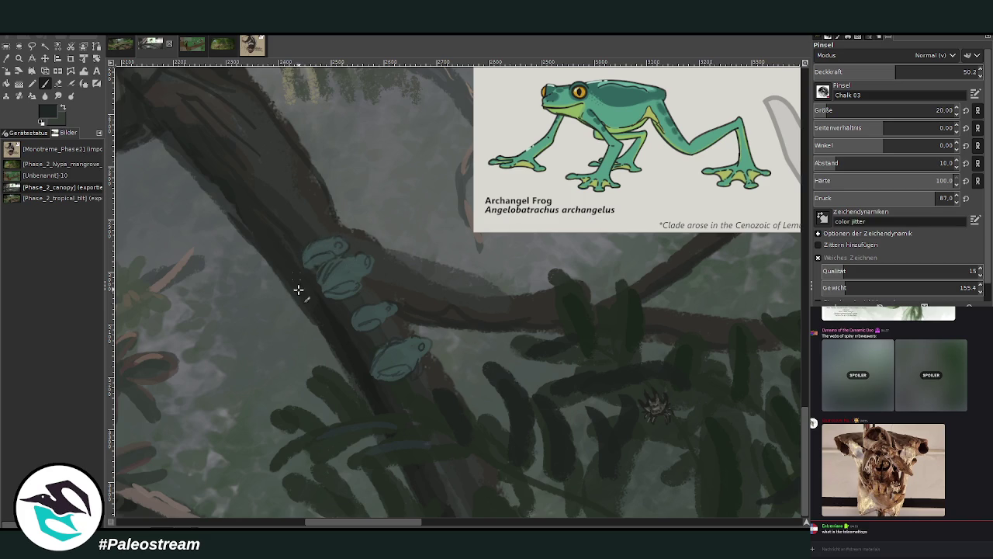
click(7, 59)
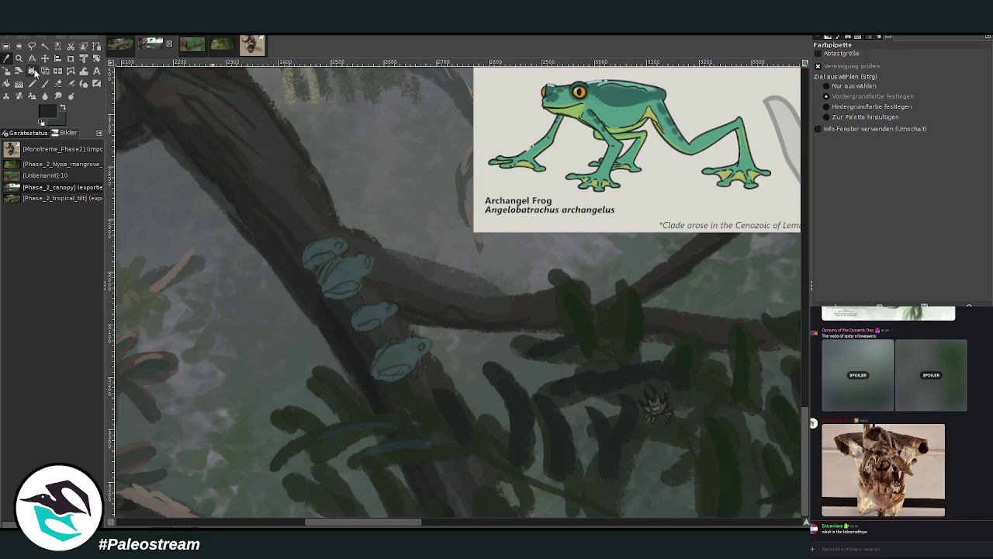
Step: Sample a muted teal from the frogs and set the brush to size 43, opacity about 26
click(557, 101)
click(45, 83)
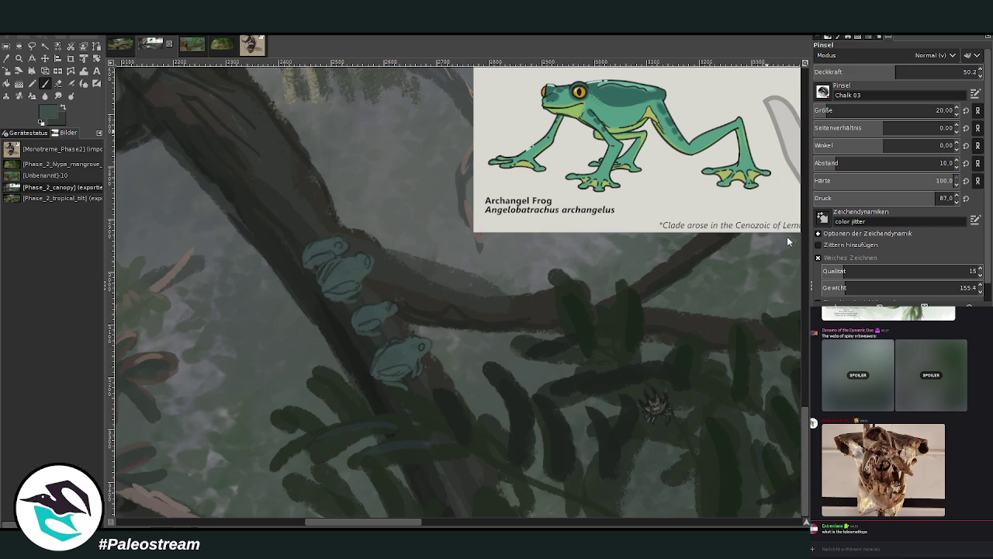
drag(885, 110, 900, 110)
click(894, 72)
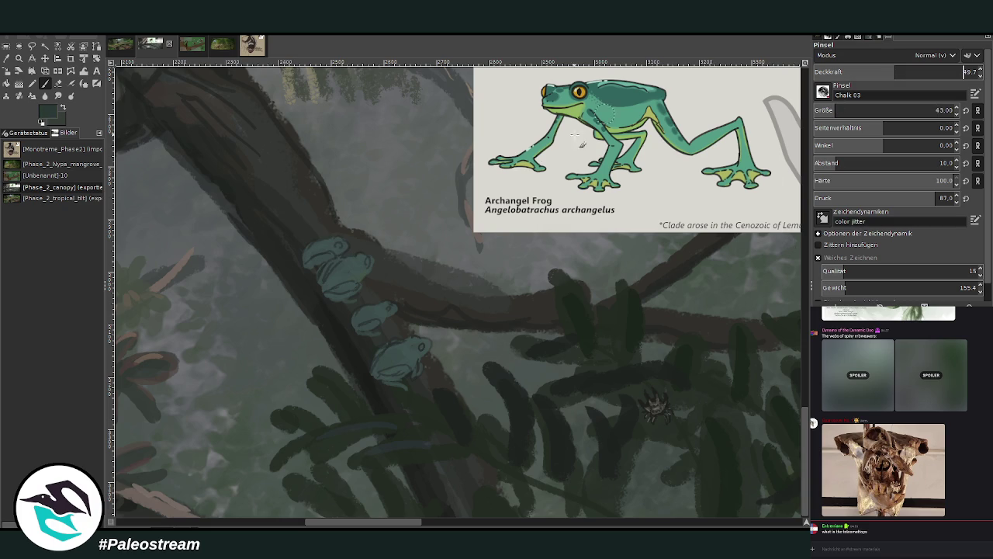
click(855, 73)
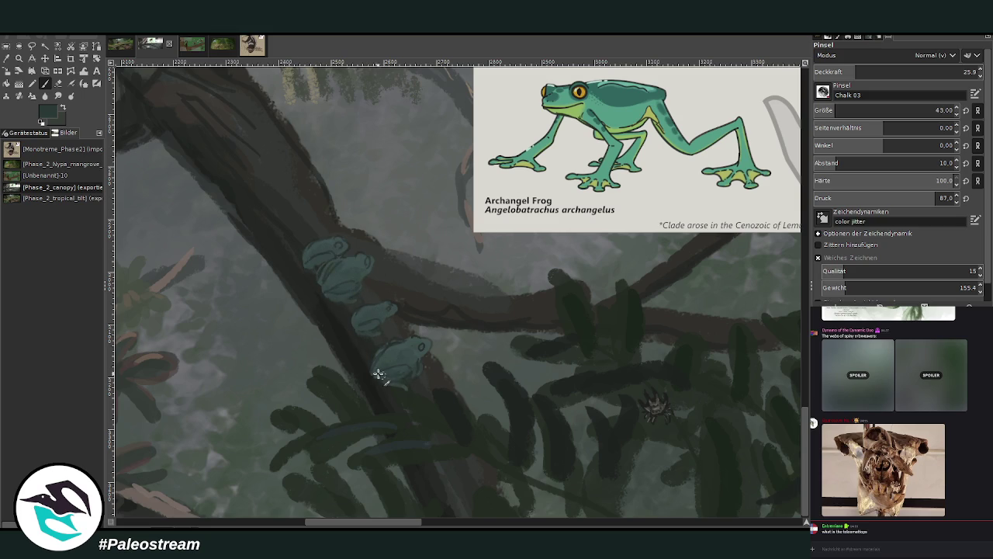
Step: Sample a lighter blue-grey and set the brush to opacity about 47, size 16
click(7, 58)
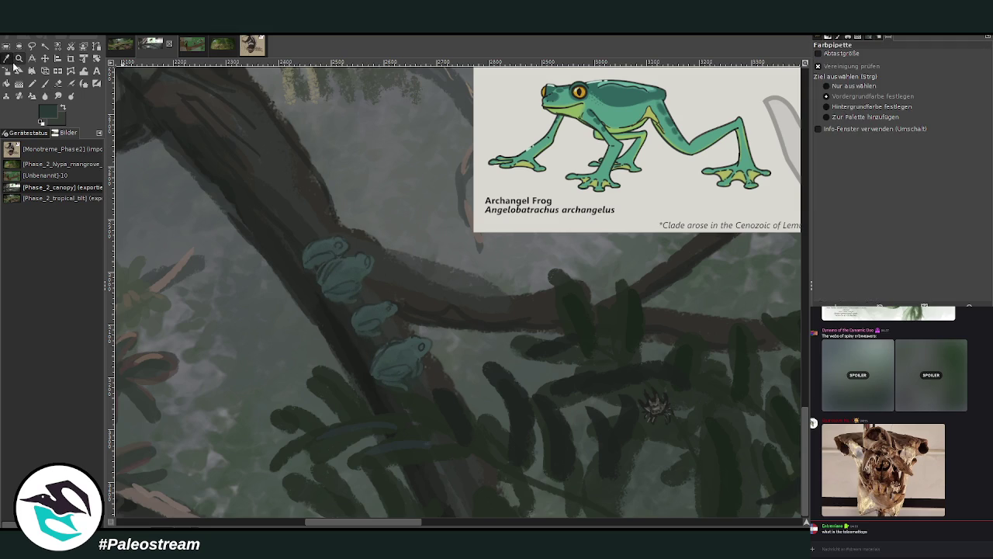
click(792, 233)
key(p)
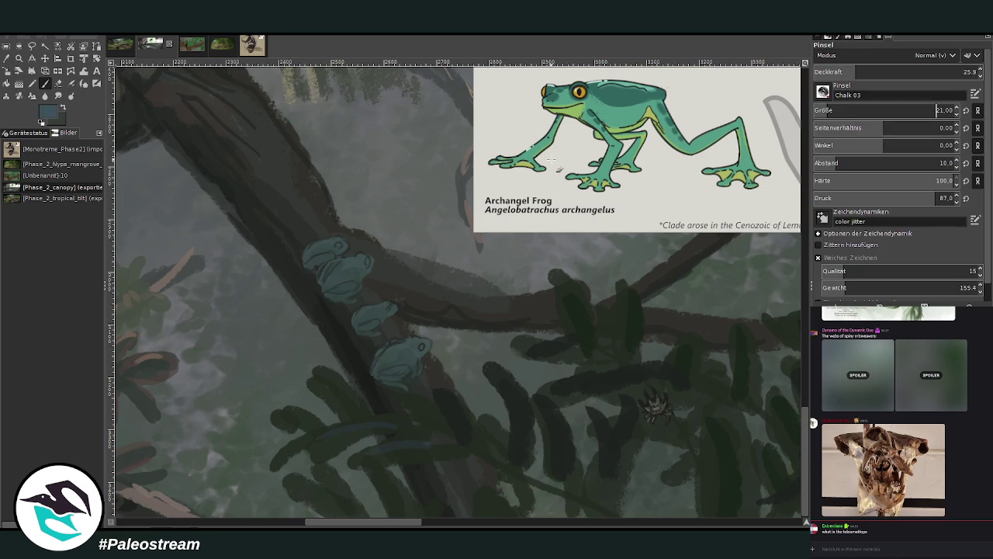
click(890, 71)
click(936, 110)
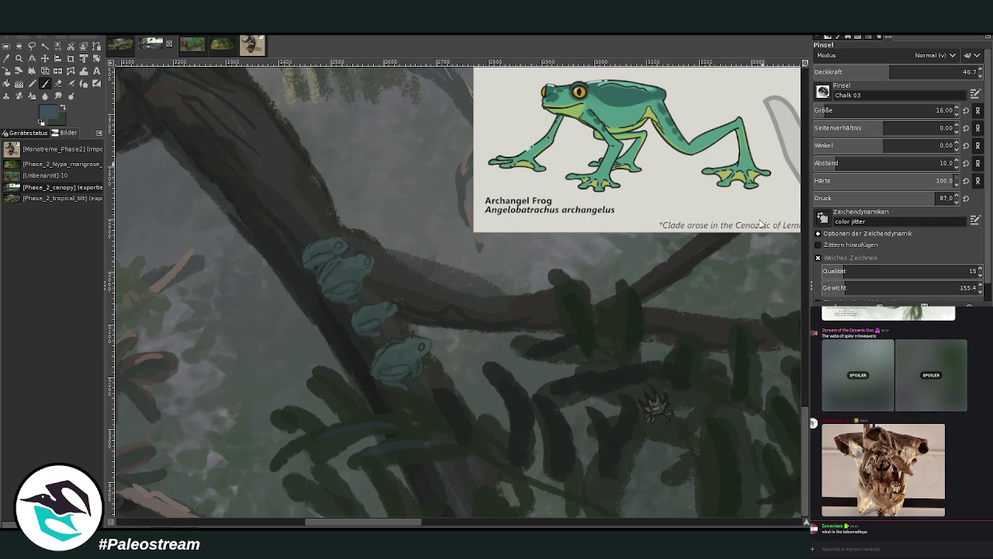
Step: Sample lighter teal, dark green and grey-green tones with the brush at size 17, opacity 58.7
ctrl+click(783, 230)
scroll(853, 110, up, 1)
drag(892, 71, 911, 72)
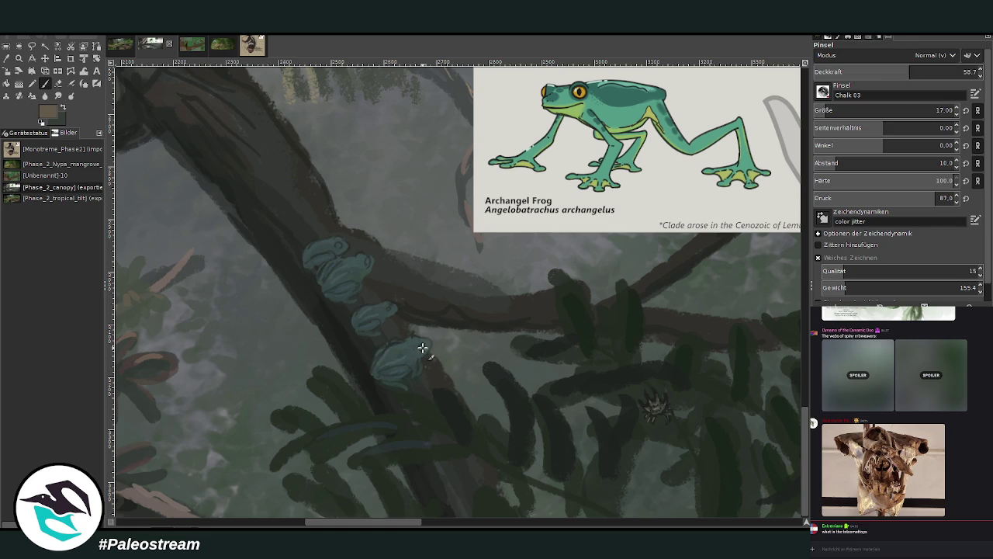
ctrl+click(794, 231)
ctrl+click(786, 250)
key(o)
click(425, 350)
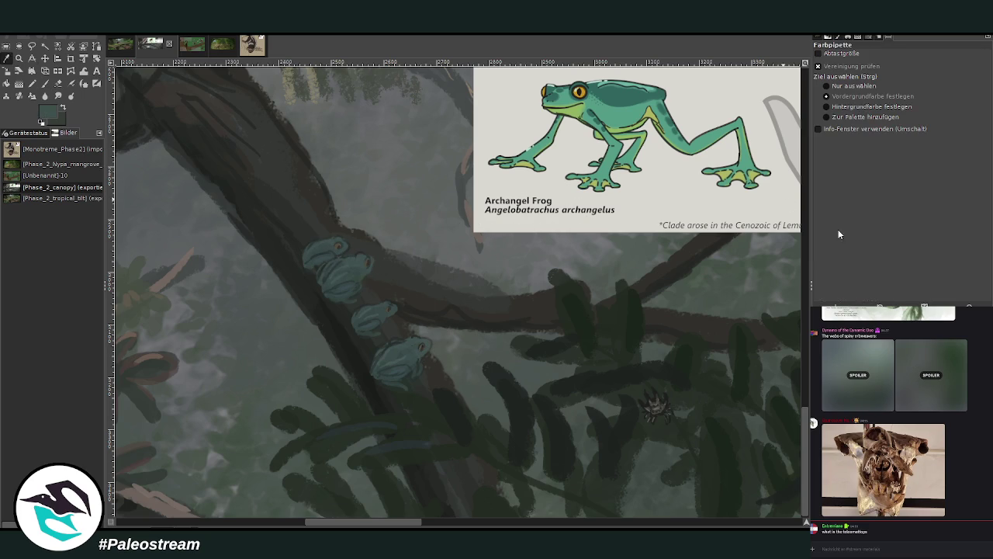
key(p)
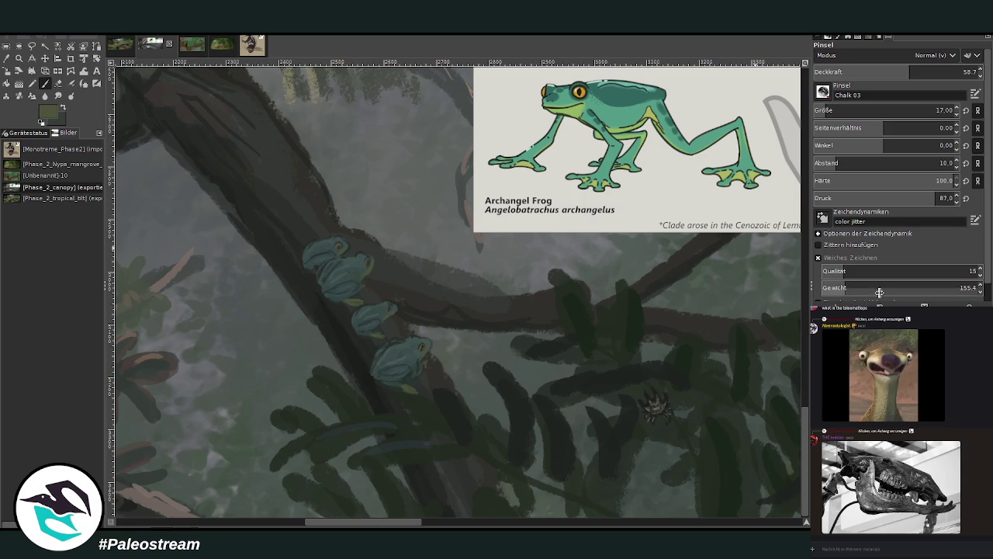
click(6, 58)
Step: Sample dark leaf green and set the brush to size 106 with opacity 86.8
click(439, 380)
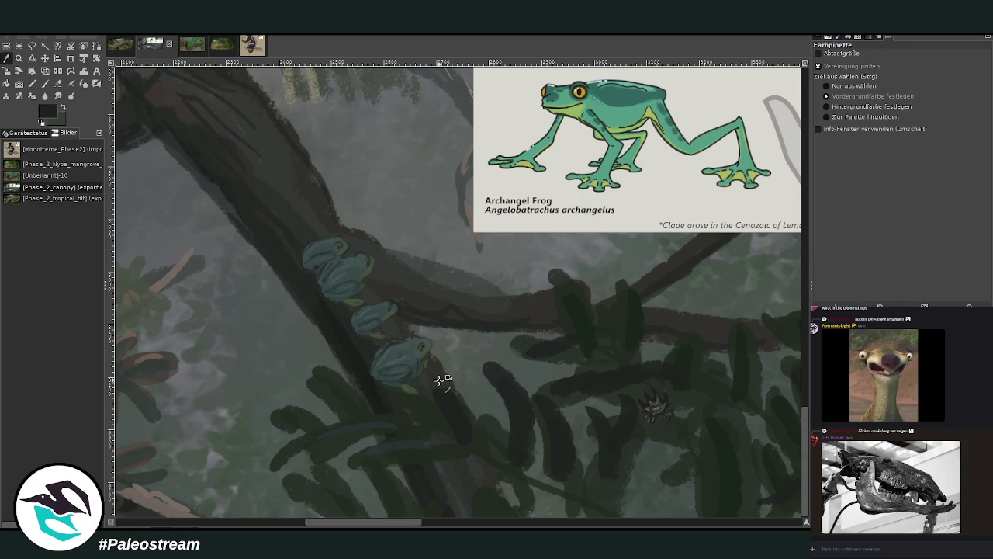
click(45, 83)
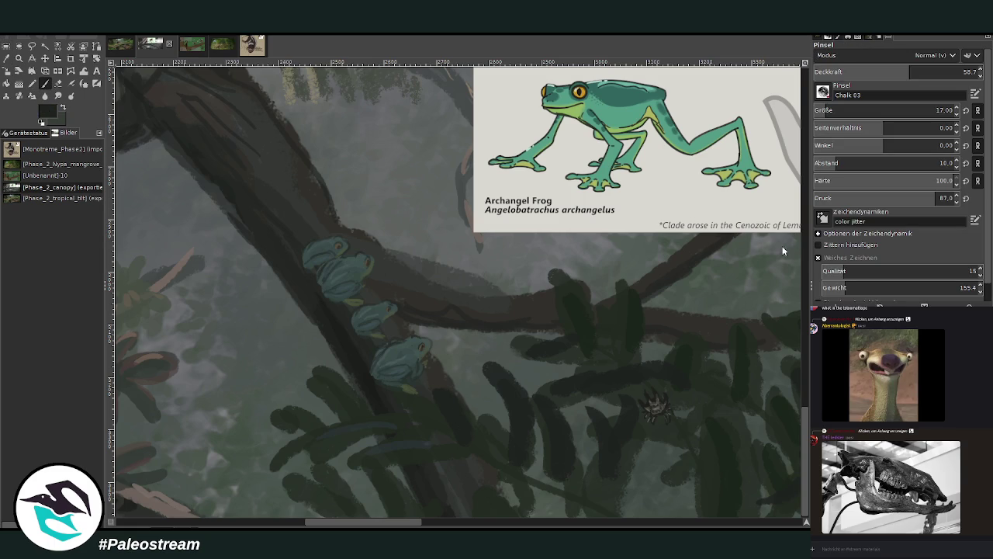
click(842, 109)
click(962, 72)
click(932, 110)
Step: Paint dark leaf strokes over the lowest frog, across the branch and left of the frogs
drag(412, 388, 384, 382)
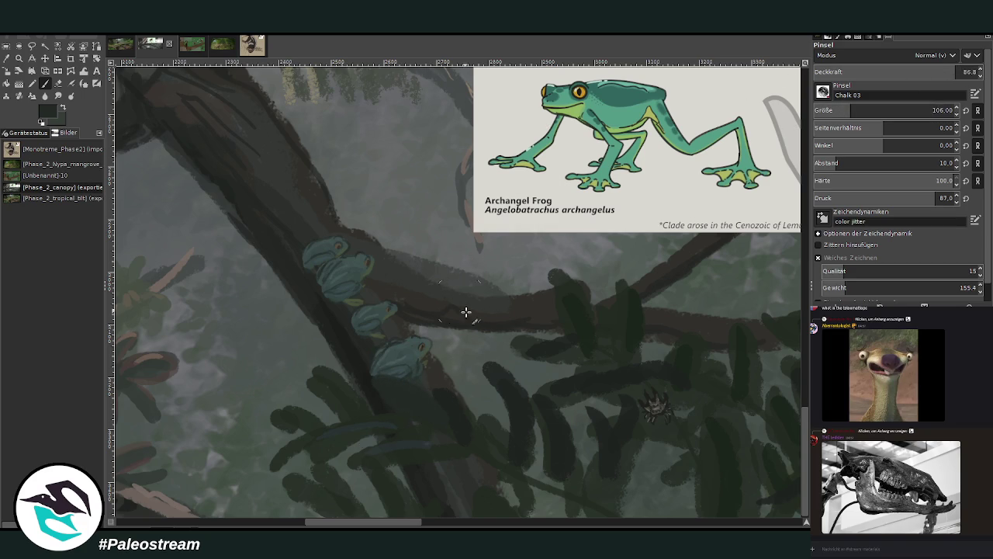
mouse_move(494, 263)
mouse_down()
mouse_move(509, 309)
mouse_move(436, 293)
mouse_move(459, 288)
mouse_move(415, 291)
mouse_up()
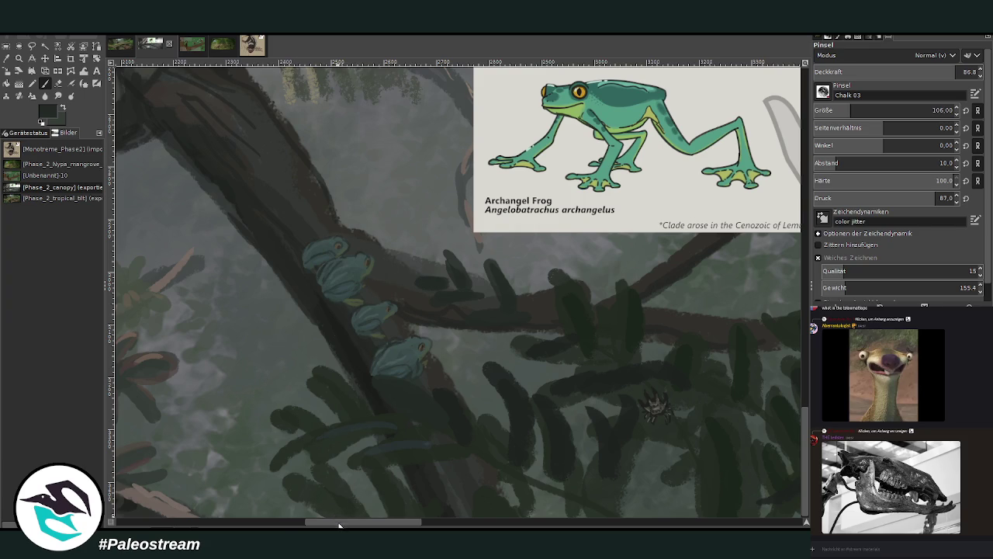
drag(339, 524, 327, 525)
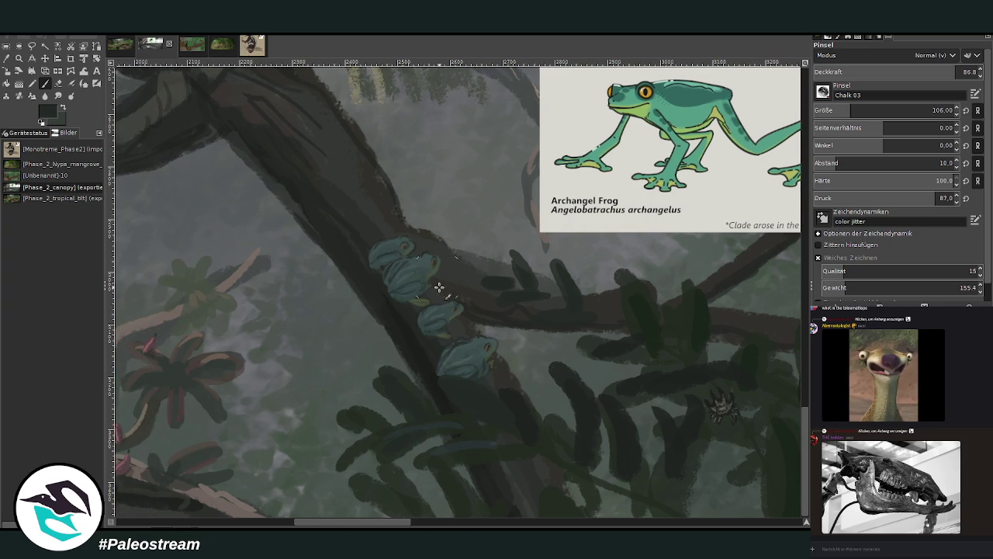
mouse_move(385, 366)
mouse_down()
mouse_move(407, 335)
mouse_move(356, 295)
mouse_up()
mouse_move(346, 333)
mouse_down()
mouse_move(341, 296)
mouse_move(317, 322)
mouse_up()
mouse_move(316, 359)
mouse_down()
mouse_move(334, 370)
mouse_move(347, 350)
mouse_move(410, 362)
mouse_up()
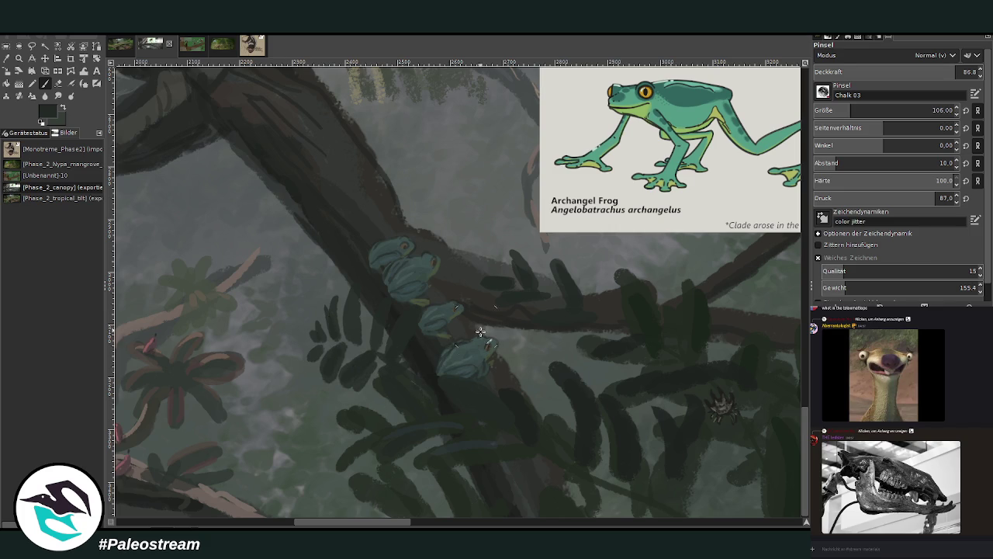
Step: Shrink the brush to 50 and paint fern leaflets left of the trunk
key(bracketleft)
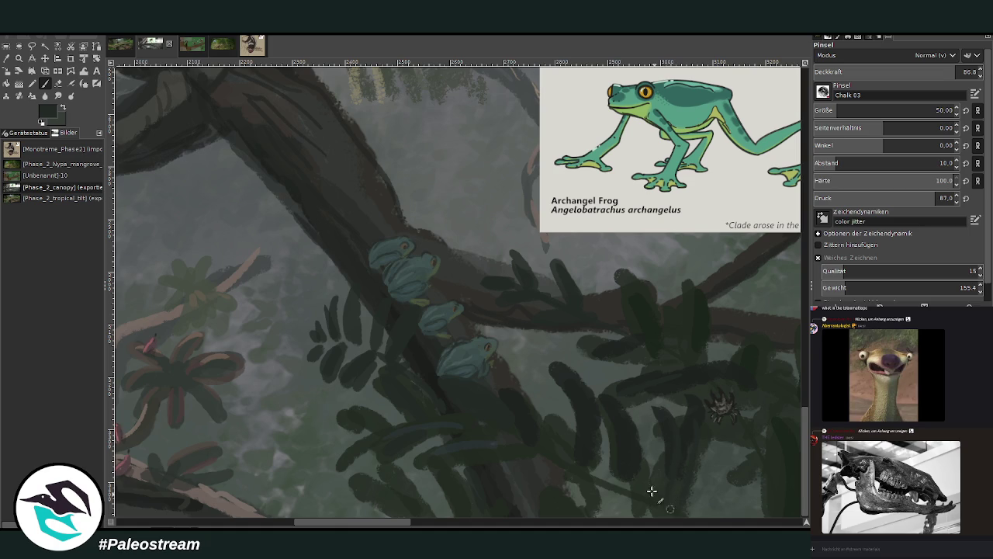
key(m)
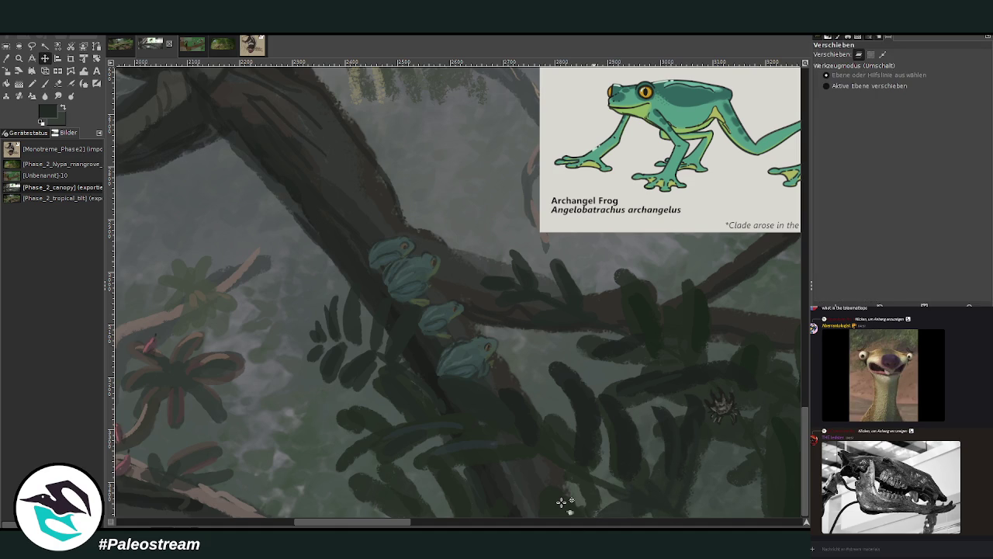
key(p)
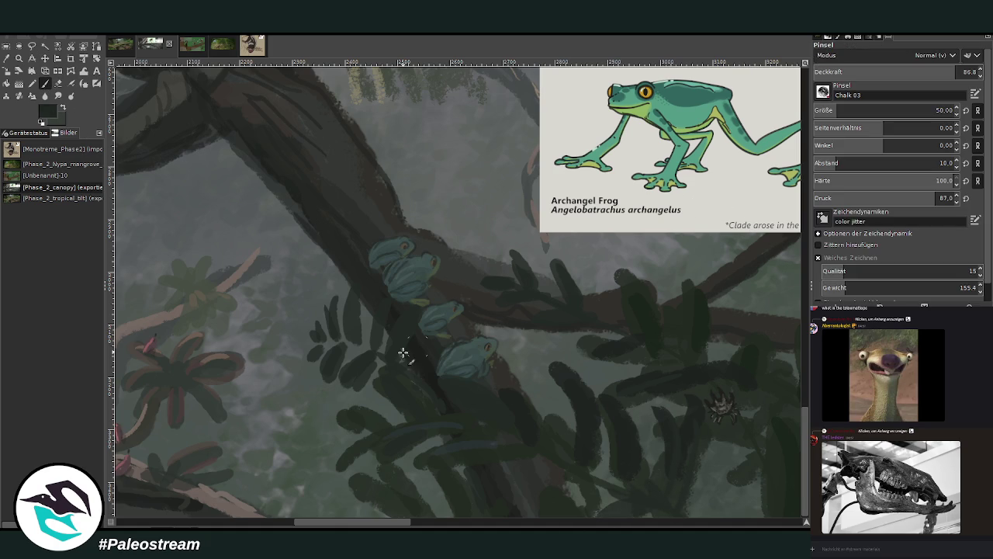
mouse_move(350, 332)
mouse_down()
mouse_move(333, 344)
mouse_move(355, 295)
mouse_move(338, 301)
mouse_up()
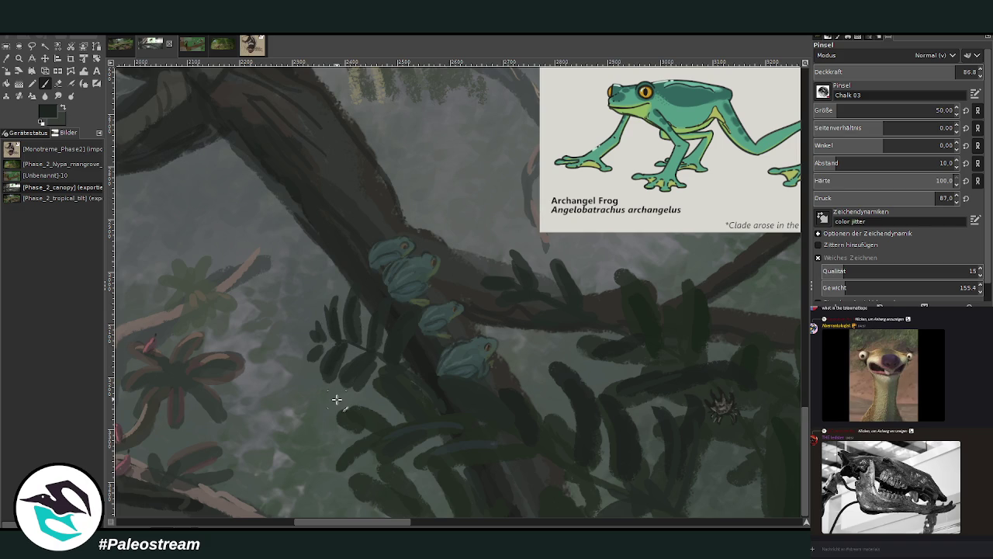
click(799, 524)
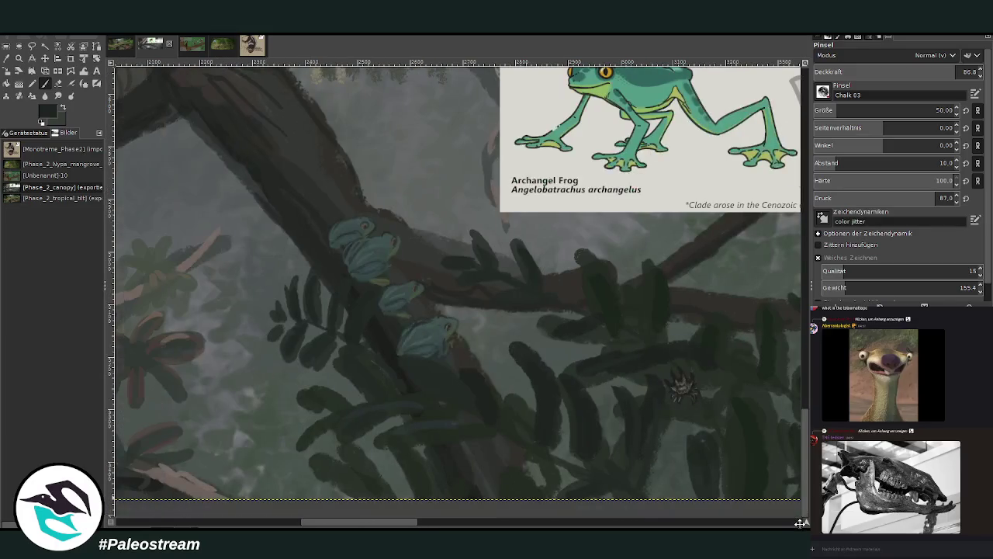
Step: At opacity 68.1, paint more dark fern fronds below the frogs and toward the lower right
mouse_move(485, 337)
mouse_down()
mouse_move(485, 358)
mouse_move(482, 340)
mouse_up()
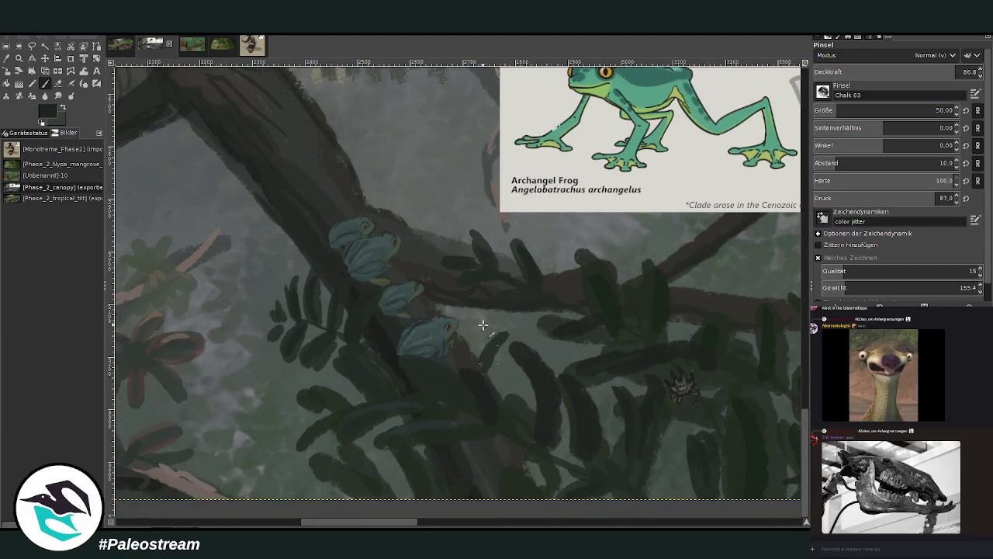
click(925, 71)
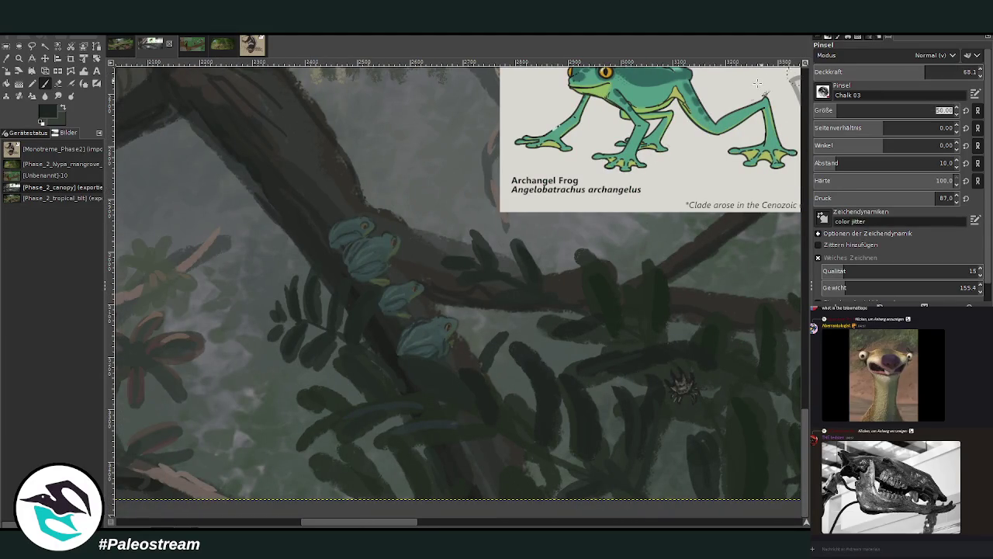
mouse_move(478, 339)
mouse_down()
mouse_move(509, 364)
mouse_move(502, 398)
mouse_move(520, 384)
mouse_move(503, 389)
mouse_up()
drag(565, 414, 561, 447)
drag(479, 315, 462, 341)
drag(525, 316, 469, 335)
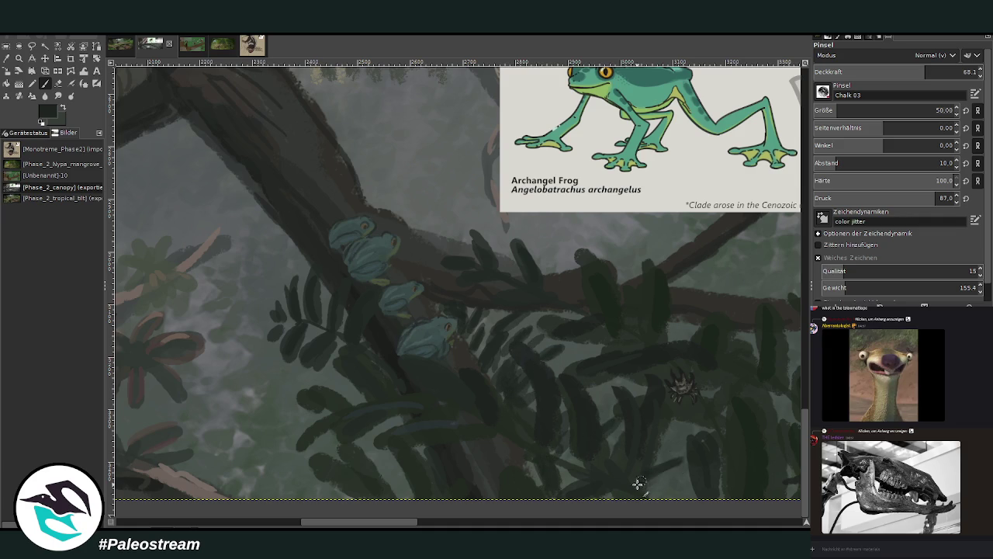
drag(598, 421, 578, 373)
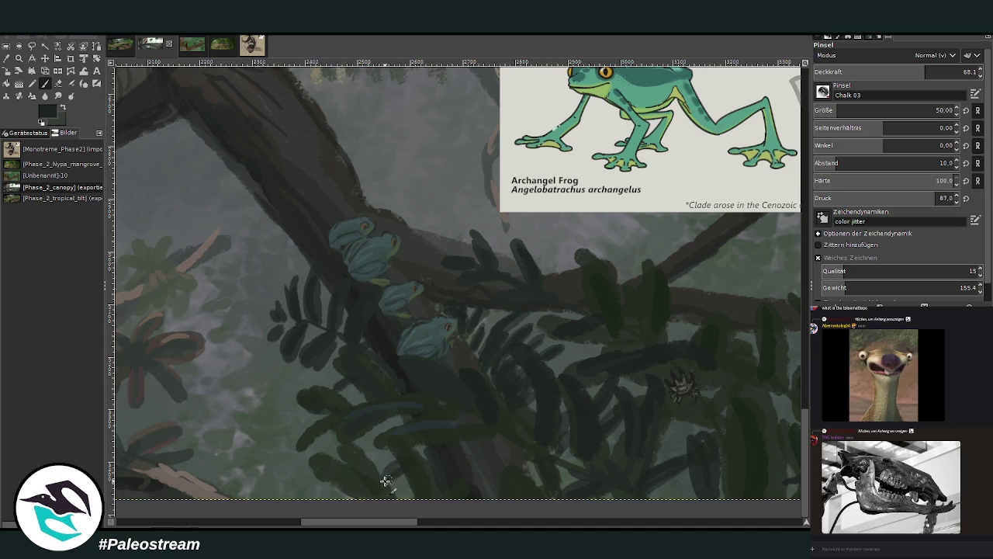
mouse_move(379, 433)
mouse_down()
mouse_move(366, 454)
mouse_move(344, 435)
mouse_move(295, 435)
mouse_up()
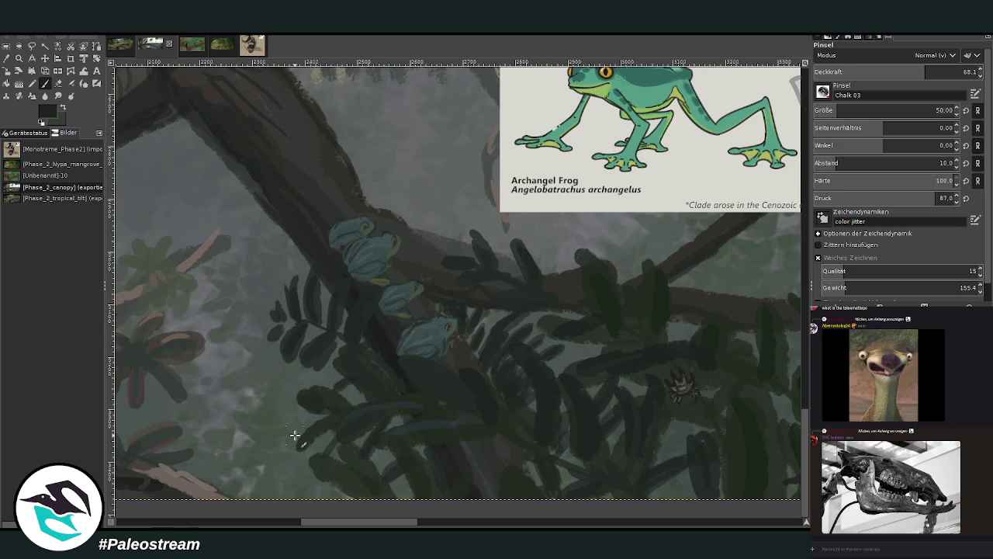
scroll(295, 435, down, 2)
Step: Zoom in on the small frog reference card area
scroll(294, 435, down, 2)
scroll(295, 435, down, 2)
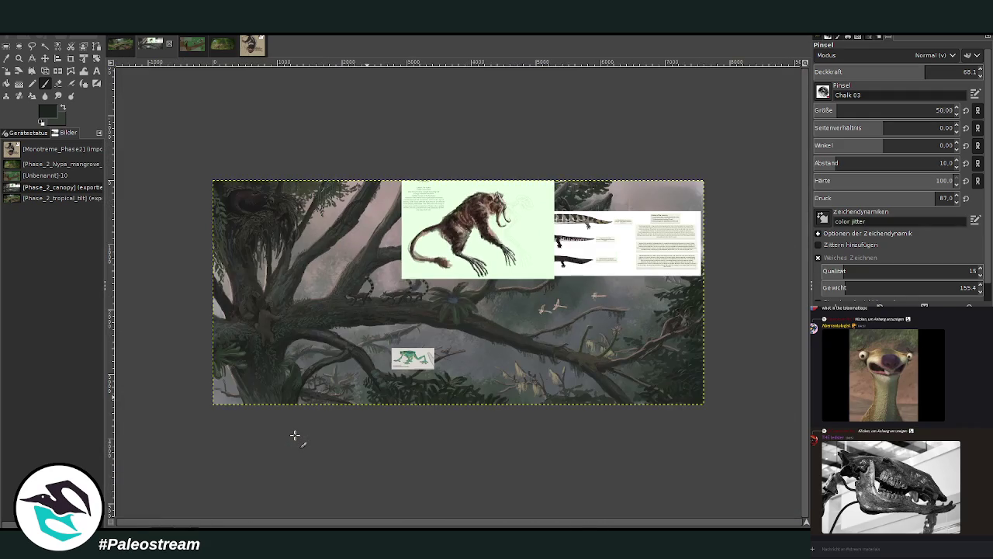
key(z)
drag(316, 277, 473, 419)
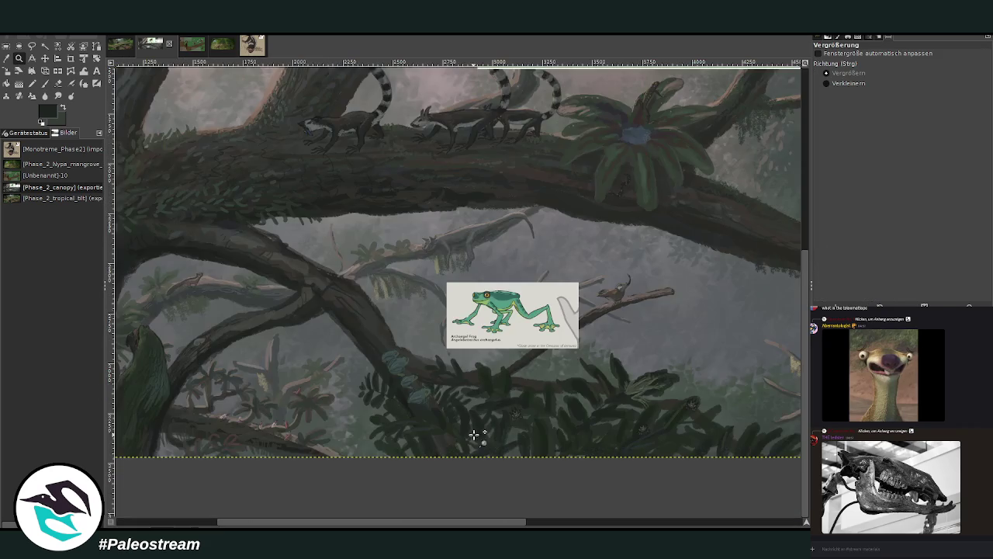
drag(320, 237, 505, 422)
click(69, 84)
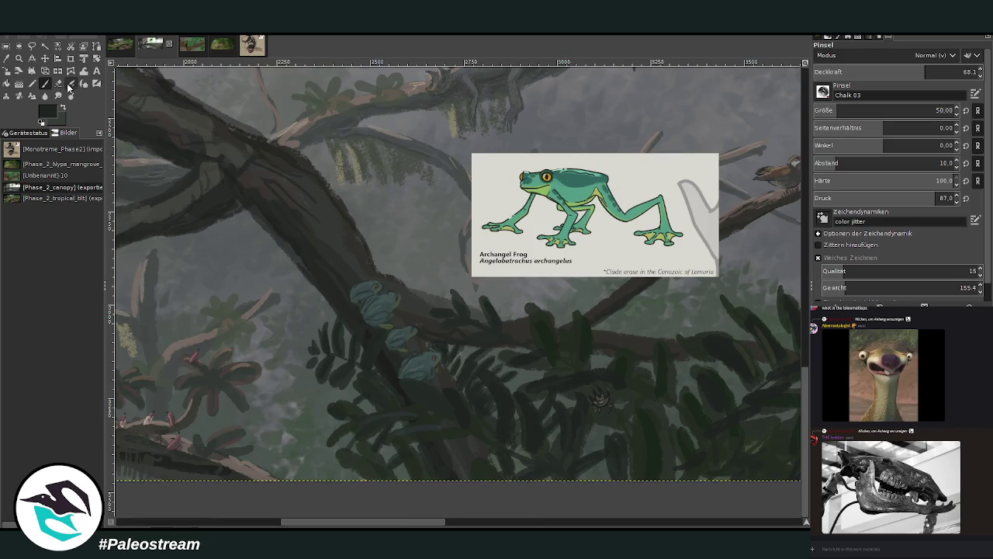
Step: Set the chalk brush to darken-only mode at size 269 and opacity 11.7
scroll(863, 59, down, 8)
drag(832, 110, 877, 111)
drag(880, 72, 832, 71)
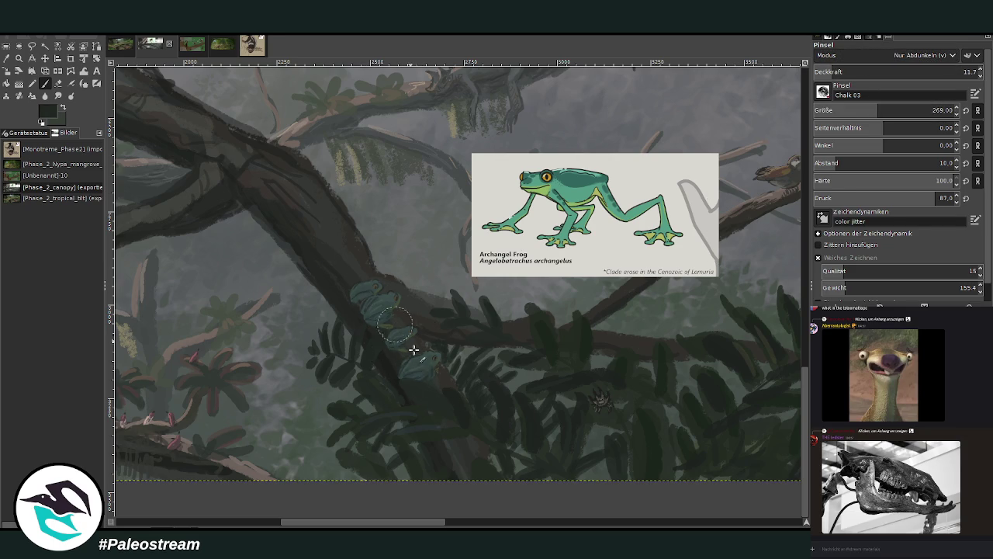
scroll(347, 355, down, 1)
scroll(347, 354, down, 1)
scroll(347, 355, down, 1)
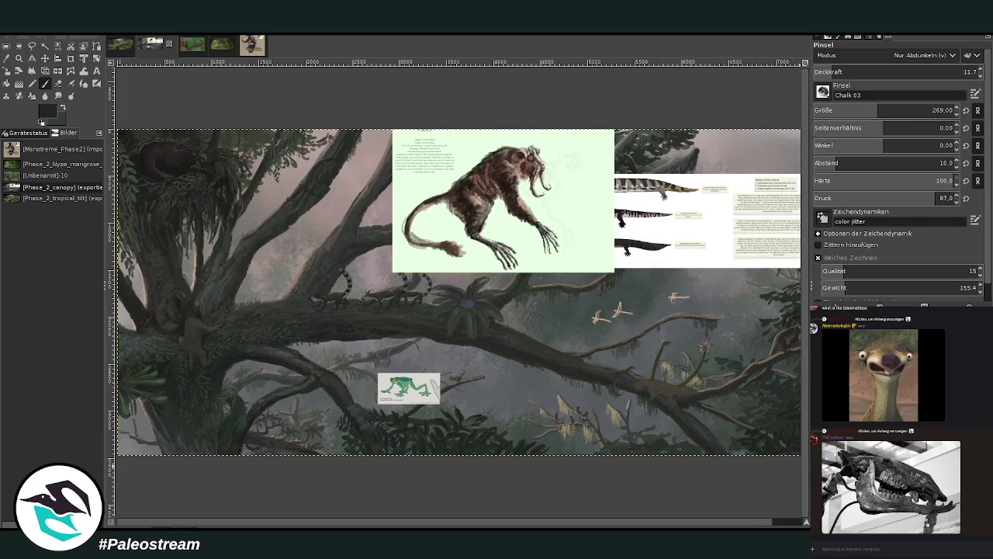
Step: Make the monkey reference image the active layer and zoom out to the whole painting
key(Page_Down)
key(Page_Up)
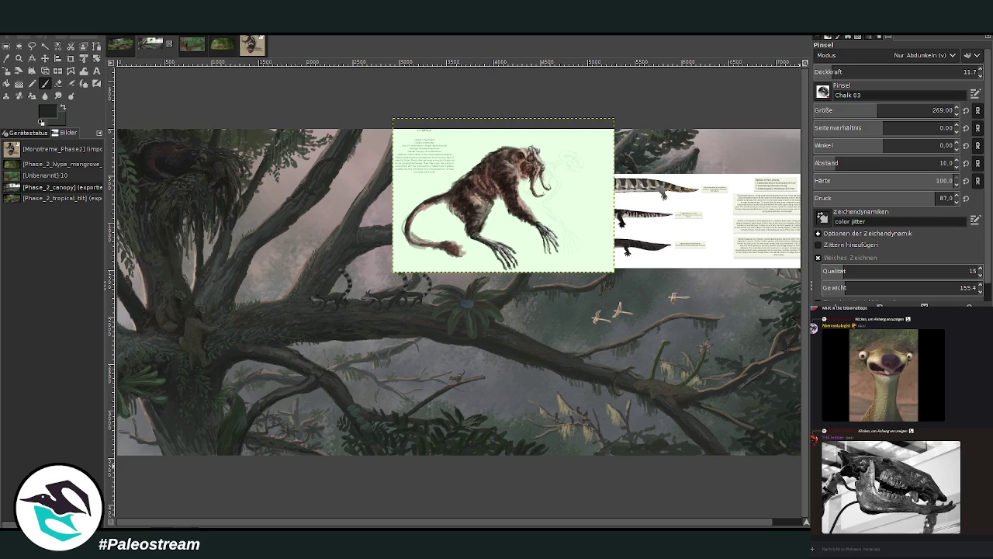
key(minus)
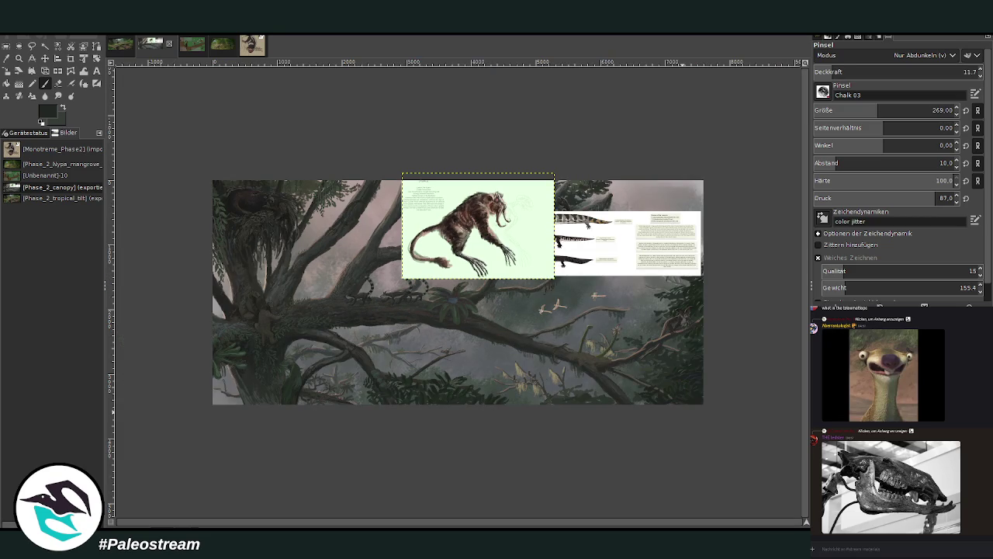
click(19, 58)
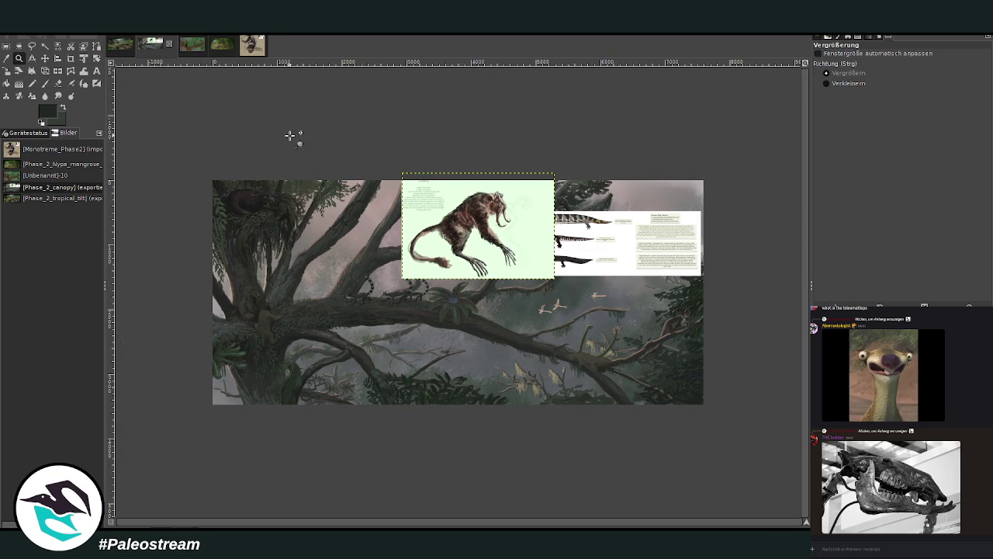
Step: Scale the monkey reference down to 1172 × 814 px over the left branch and apply
key(shift+s)
click(449, 248)
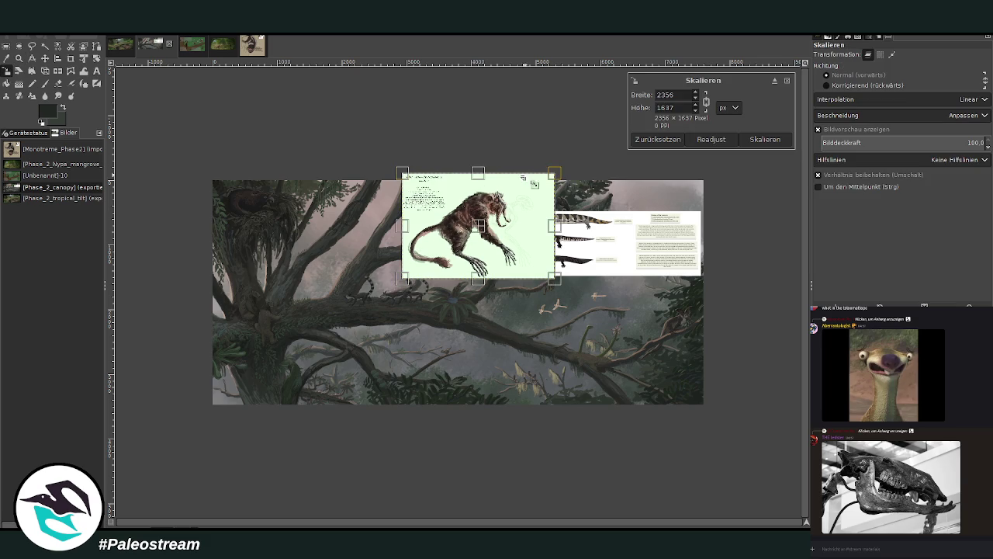
drag(547, 186, 505, 219)
drag(454, 246, 324, 269)
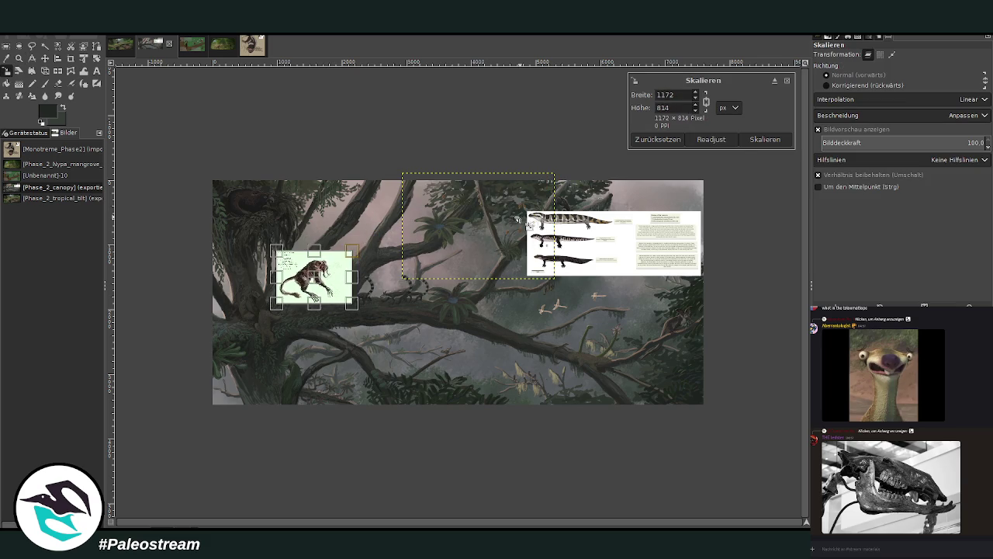
click(764, 140)
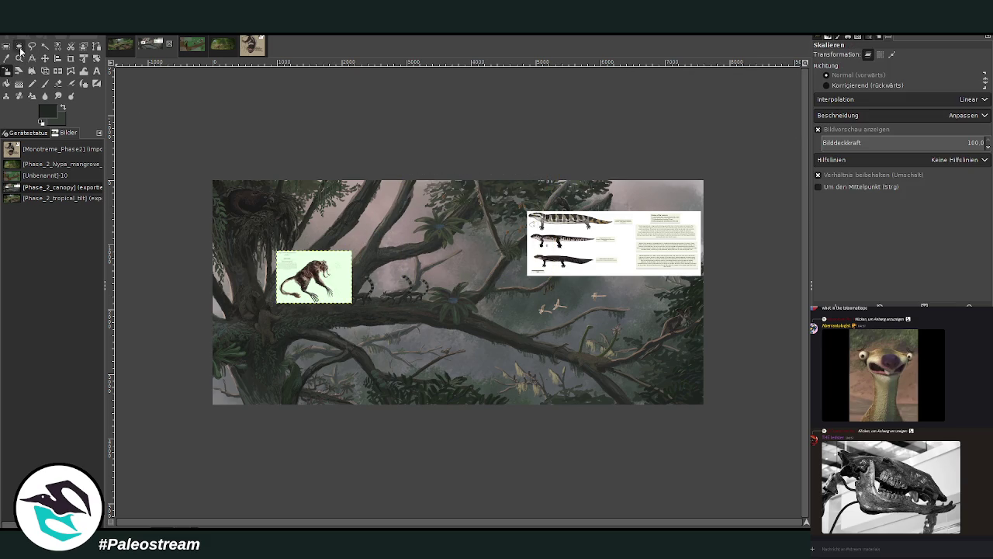
Step: Zoom in on the shrunken monkey reference card
click(19, 58)
drag(242, 225, 391, 400)
mouse_move(336, 124)
mouse_down()
mouse_move(520, 362)
mouse_move(472, 381)
mouse_up()
click(546, 456)
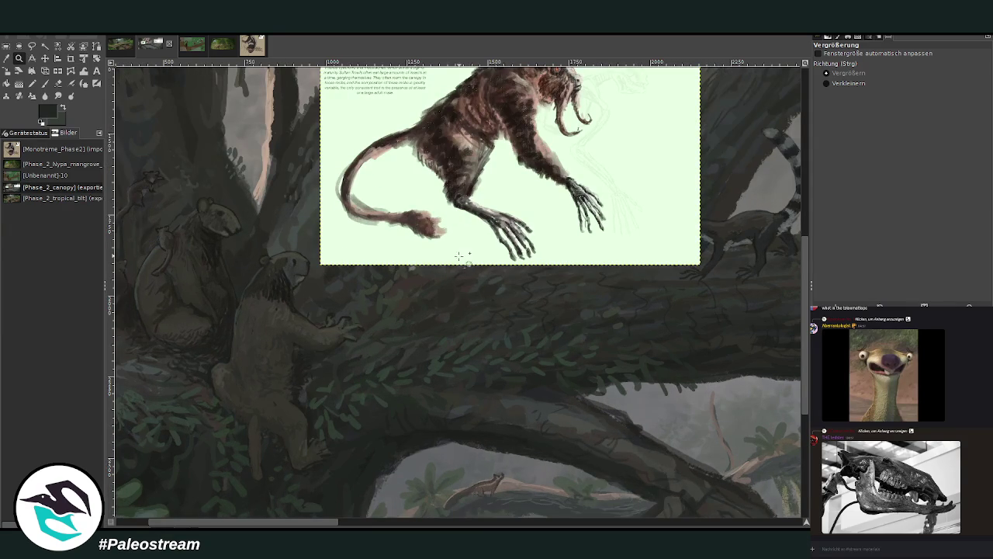
Step: Move the creature reference down-left so its full title and notes are visible
click(45, 58)
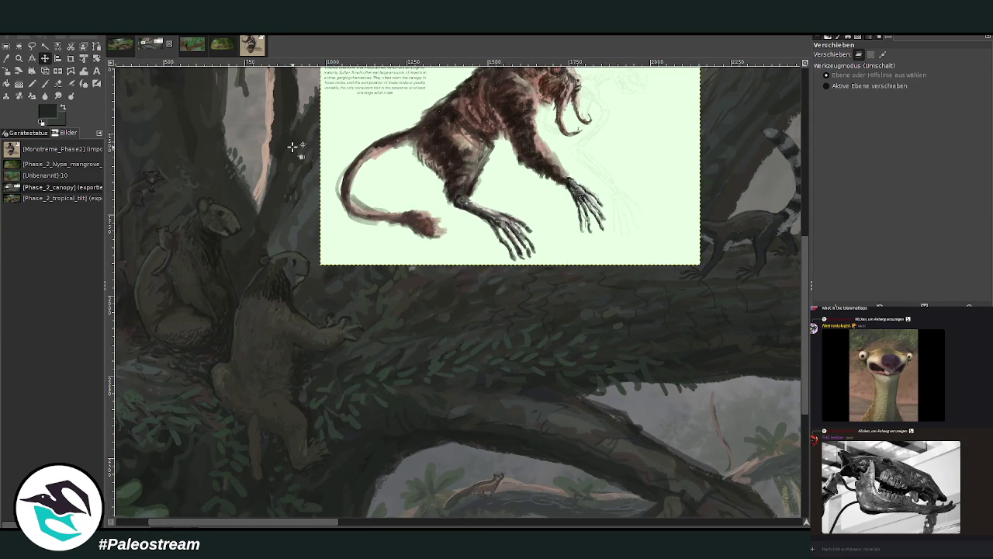
drag(411, 173, 393, 262)
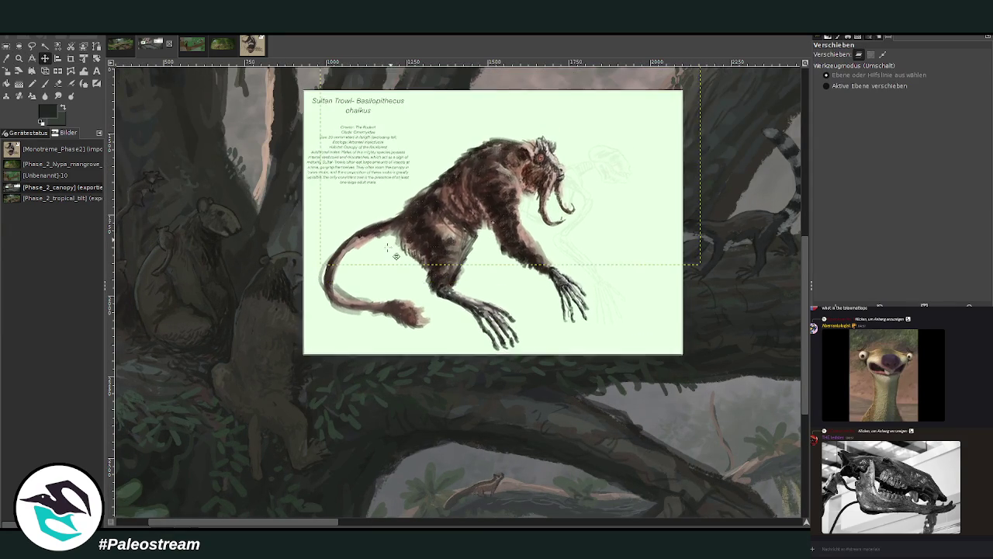
click(19, 57)
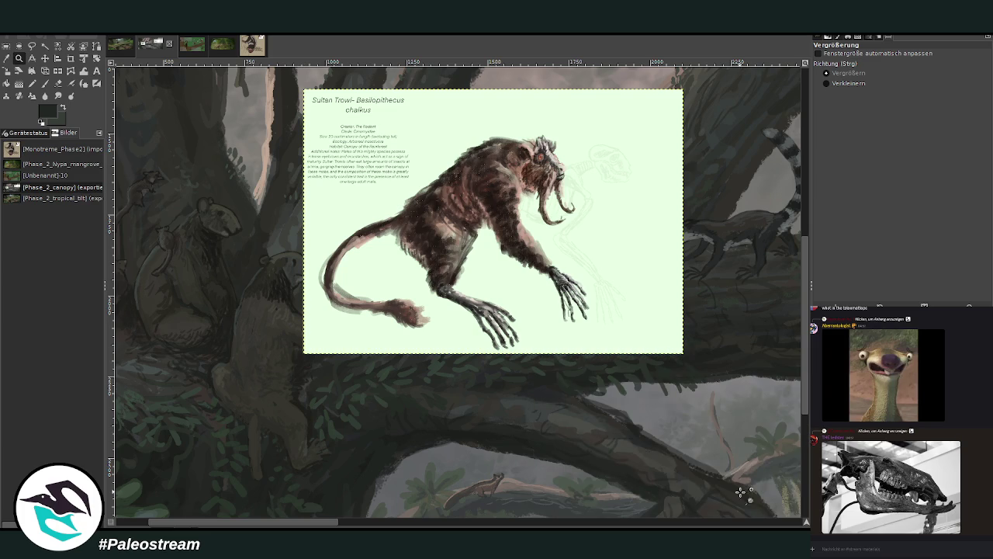
scroll(729, 512, right, 5)
scroll(791, 473, right, 5)
scroll(803, 478, down, 1)
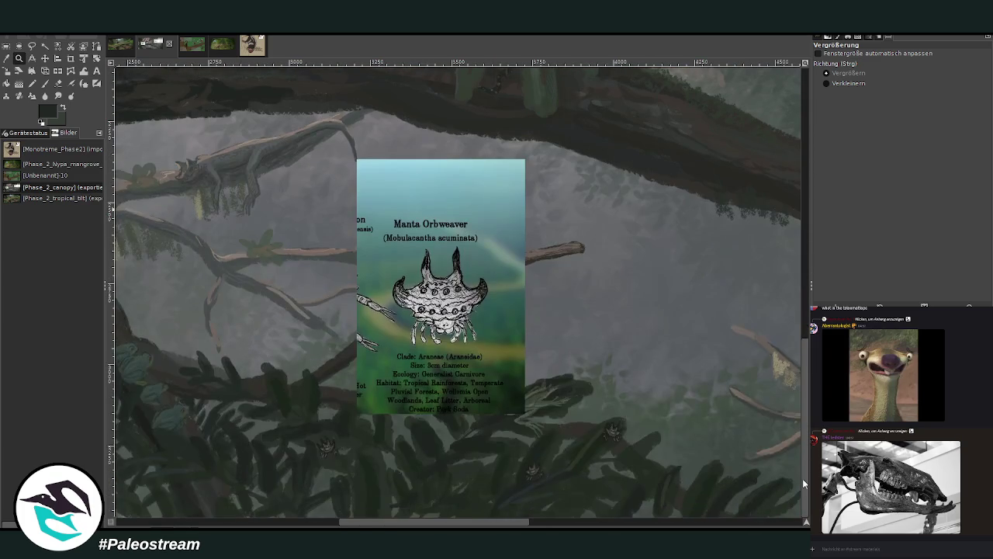
Step: Scroll left across the canvas and briefly hide, then restore, the light-green reference layer
scroll(642, 526, left, 1)
scroll(642, 526, left, 4)
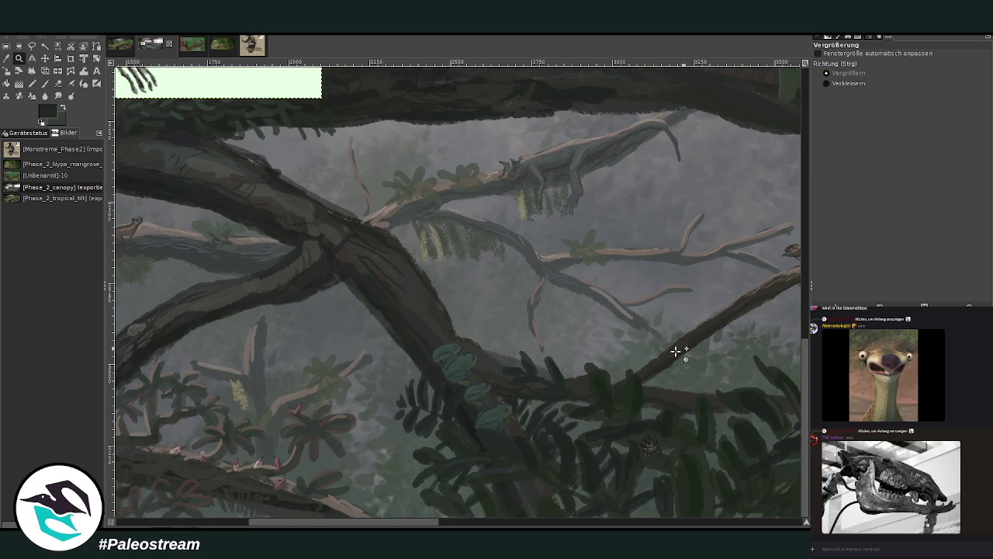
scroll(737, 356, left, 1)
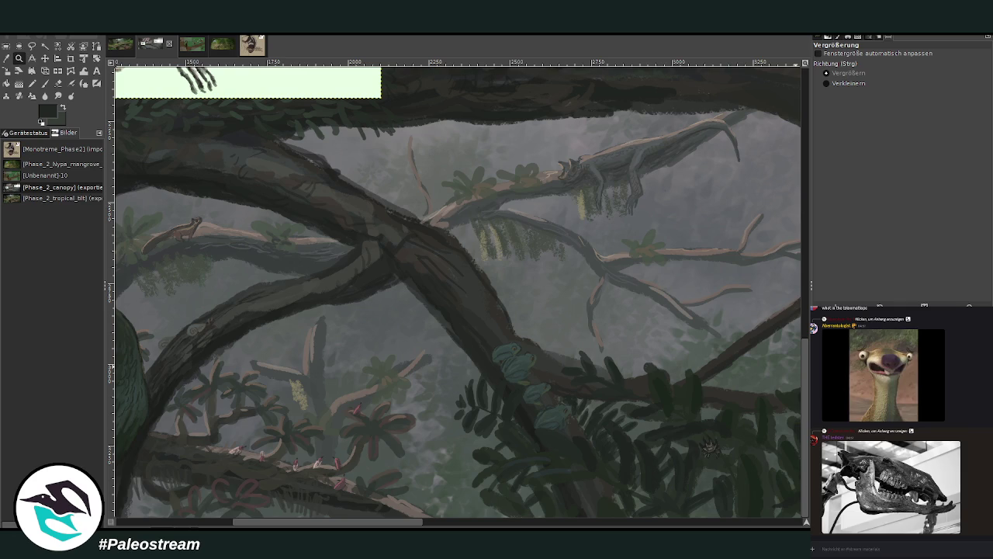
key(ctrl+z)
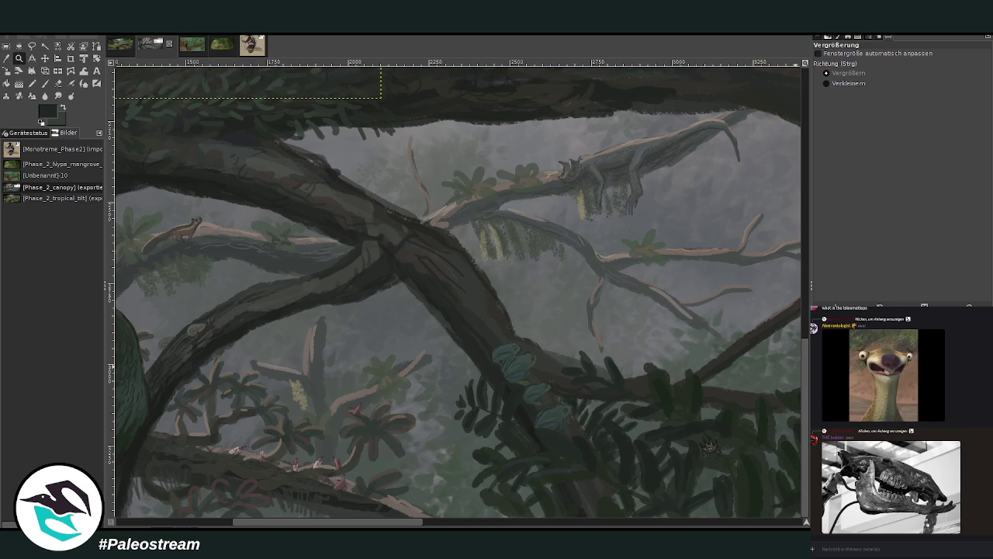
key(ctrl+y)
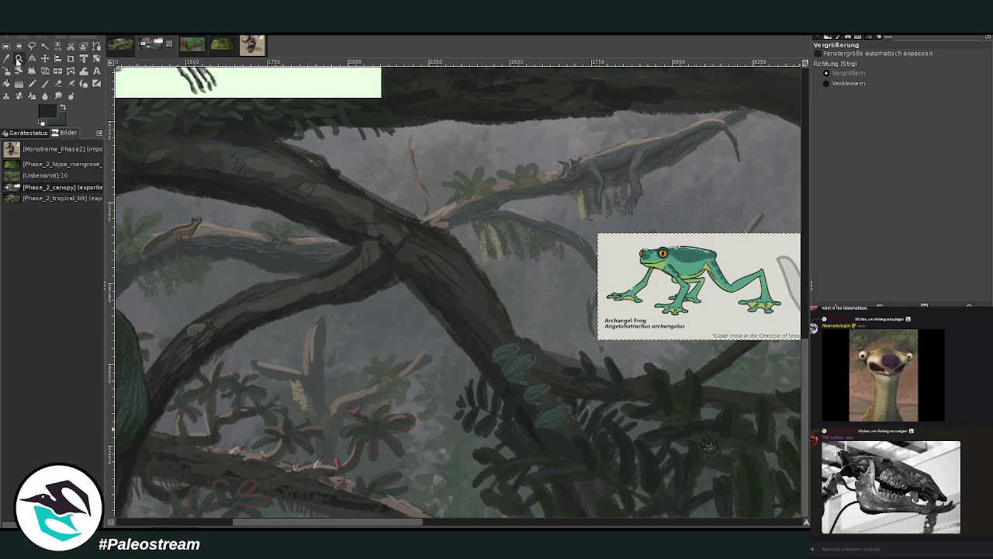
Step: Zoom in on the centre-right branches around the Archangel Frog card
drag(425, 190, 778, 480)
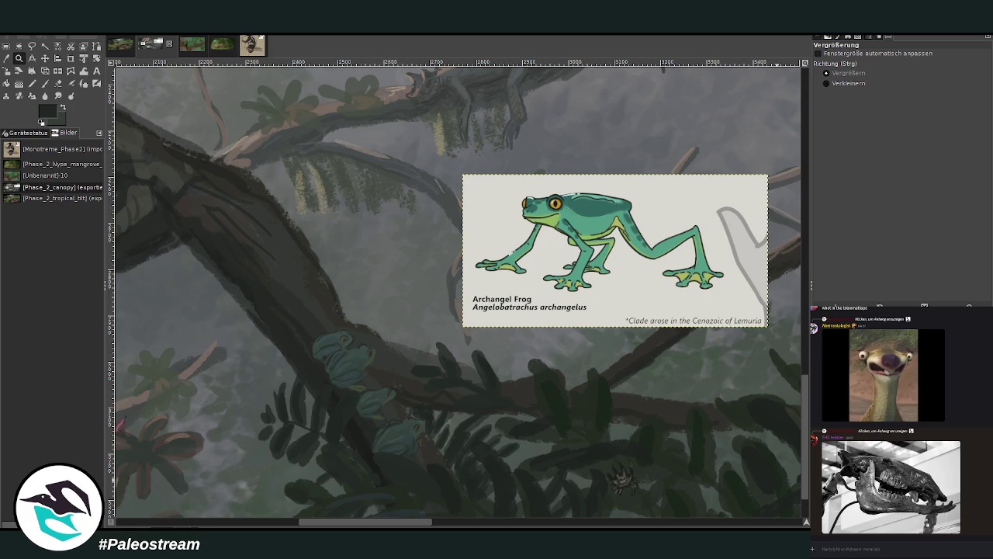
key(m)
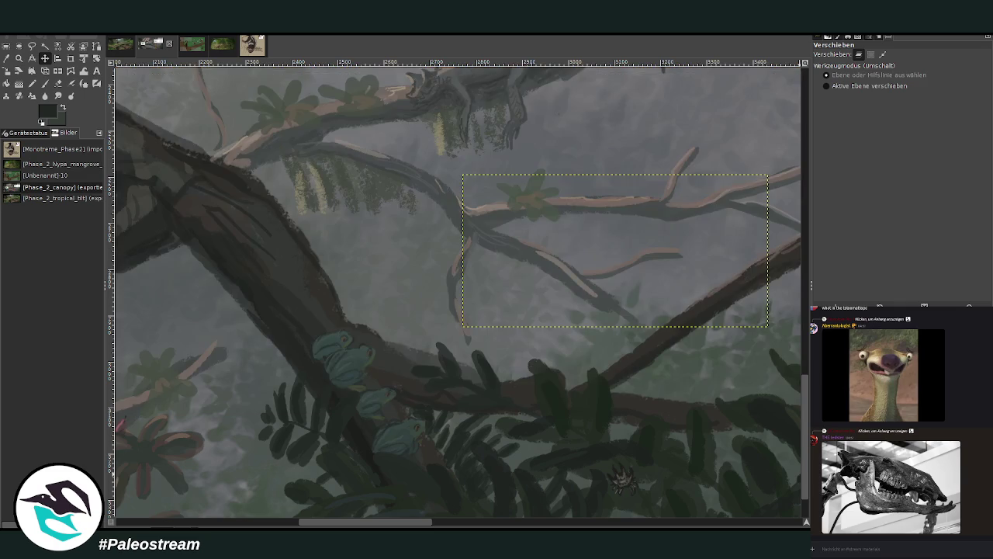
Step: Clear the branch selection and move the creature reference down-left to reveal its text
key(ctrl+shift+a)
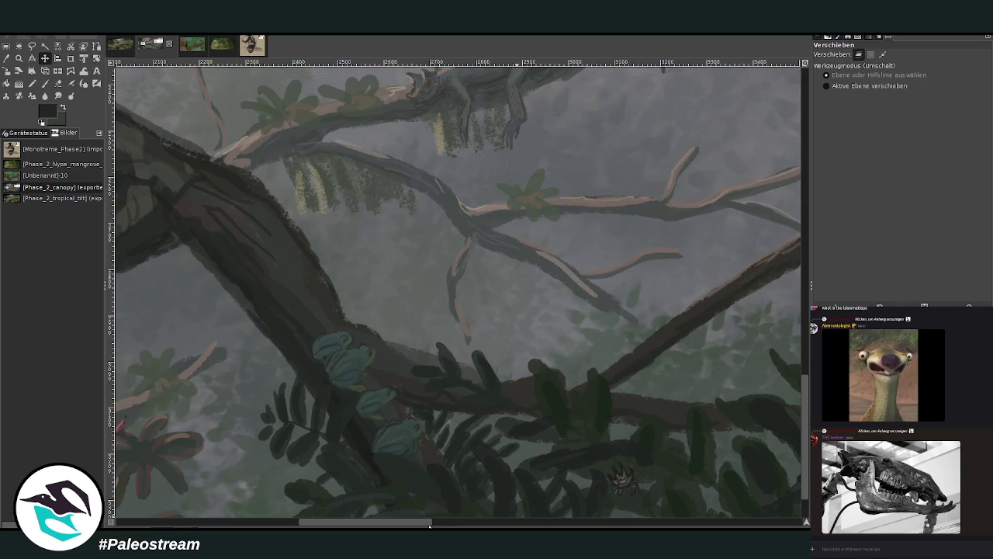
scroll(429, 521, left, 10)
scroll(275, 436, up, 3)
scroll(275, 437, down, 3)
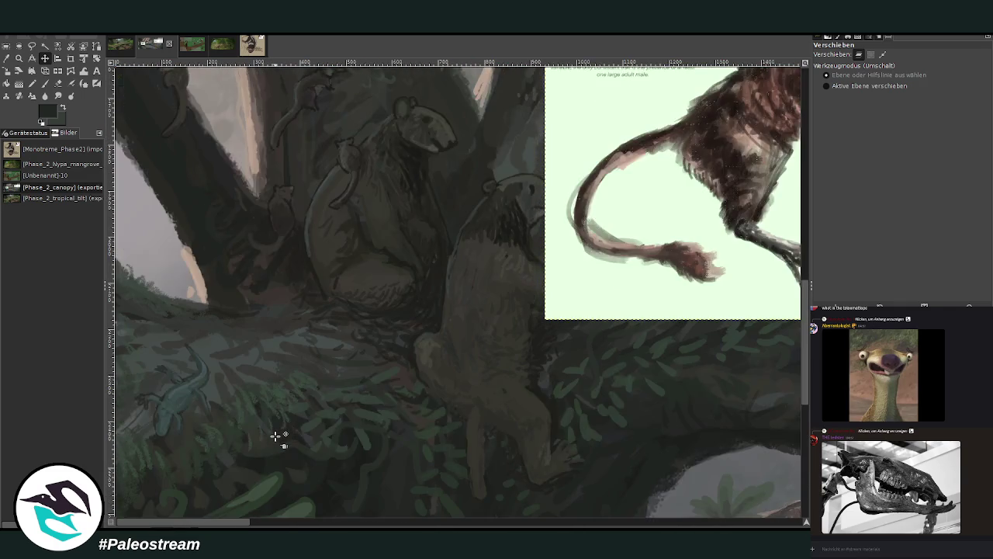
scroll(275, 436, down, 3)
scroll(280, 470, right, 10)
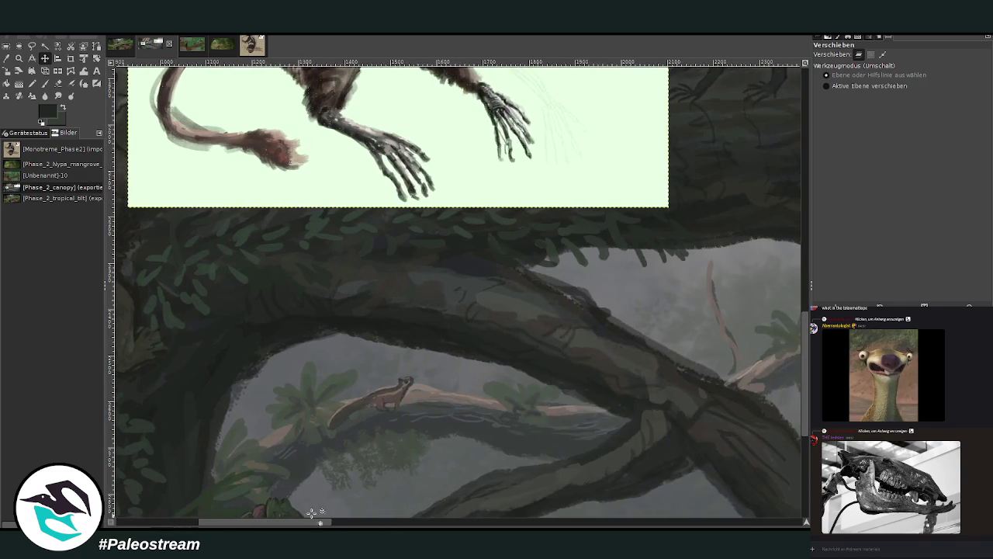
scroll(279, 469, up, 3)
scroll(268, 489, left, 3)
scroll(266, 525, left, 1)
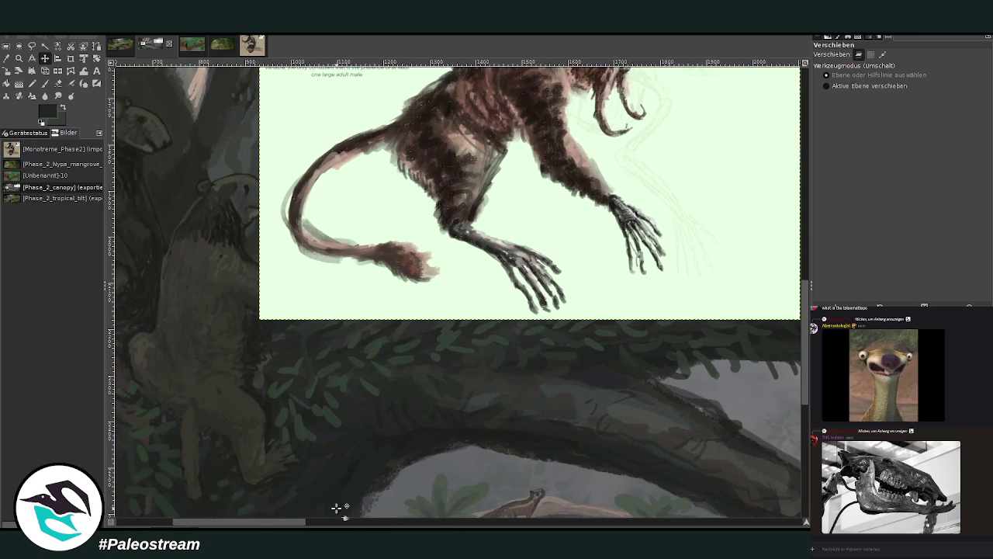
drag(250, 67, 186, 170)
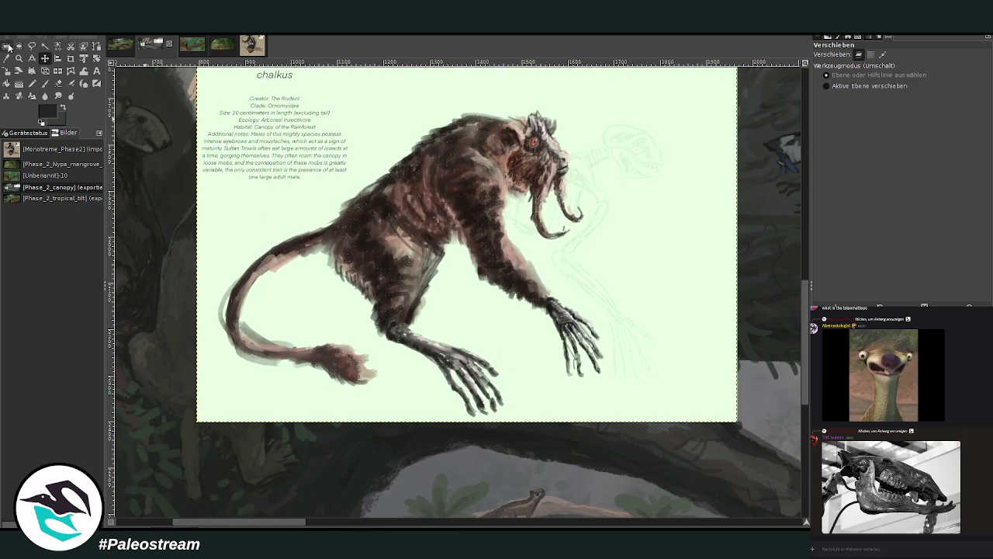
Step: Scale the creature reference image down to 487×339 pixels
click(7, 71)
drag(365, 187, 500, 272)
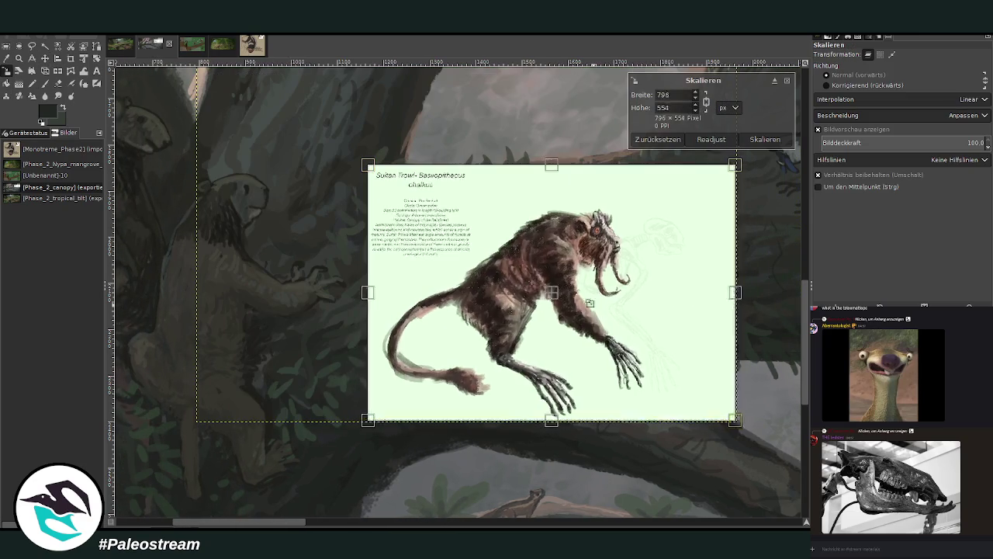
drag(737, 423, 594, 326)
click(765, 139)
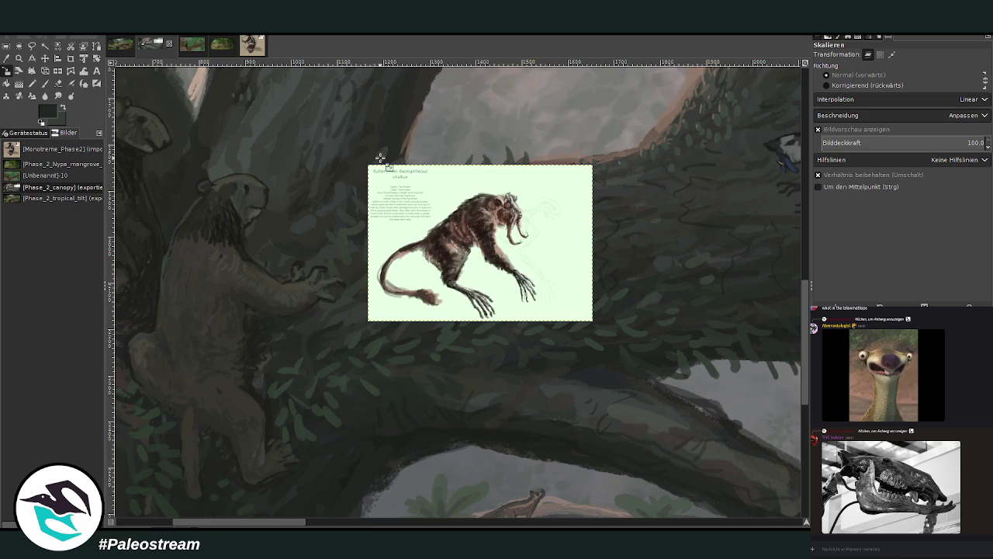
Step: Zoom the view out until the whole painting is visible
click(19, 57)
key(ctrl)
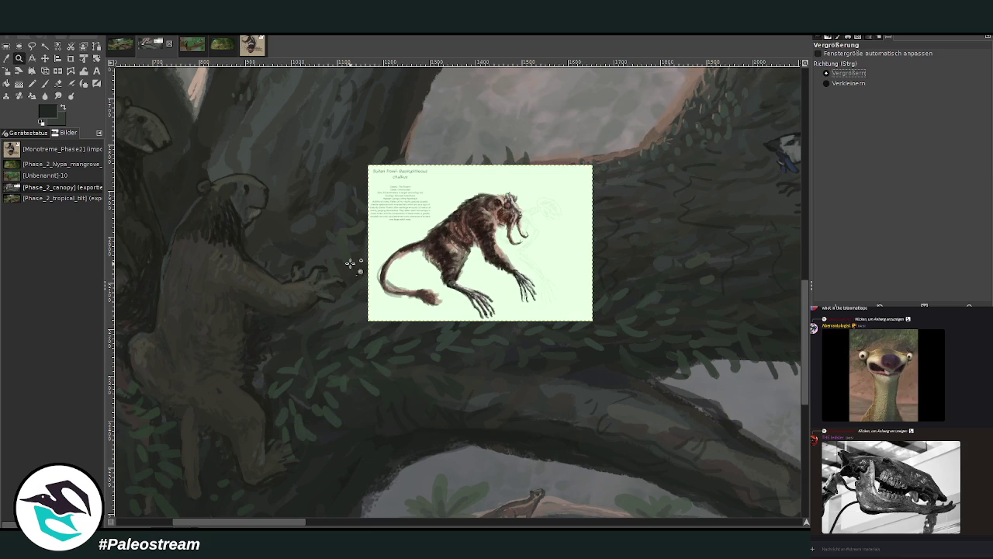
click(827, 83)
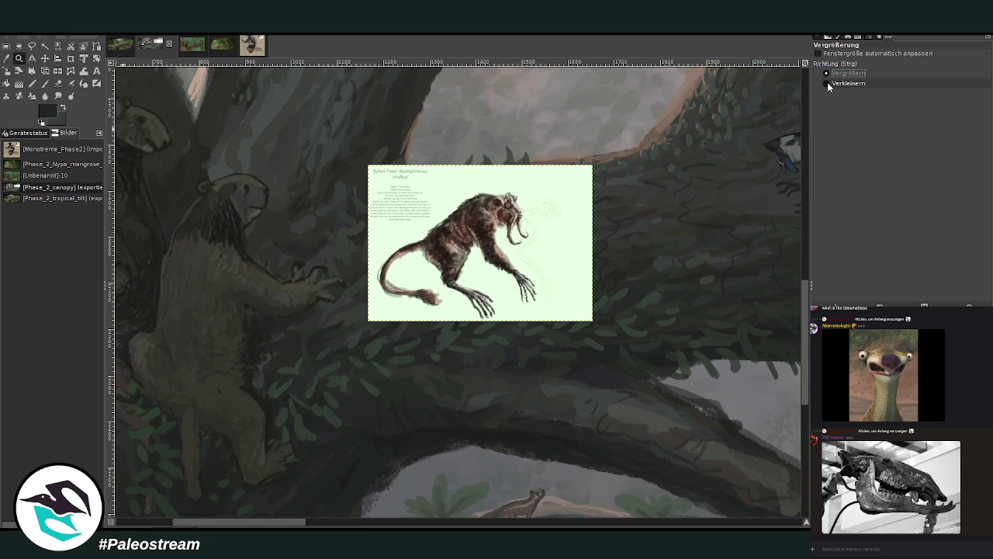
click(243, 265)
click(244, 264)
click(243, 266)
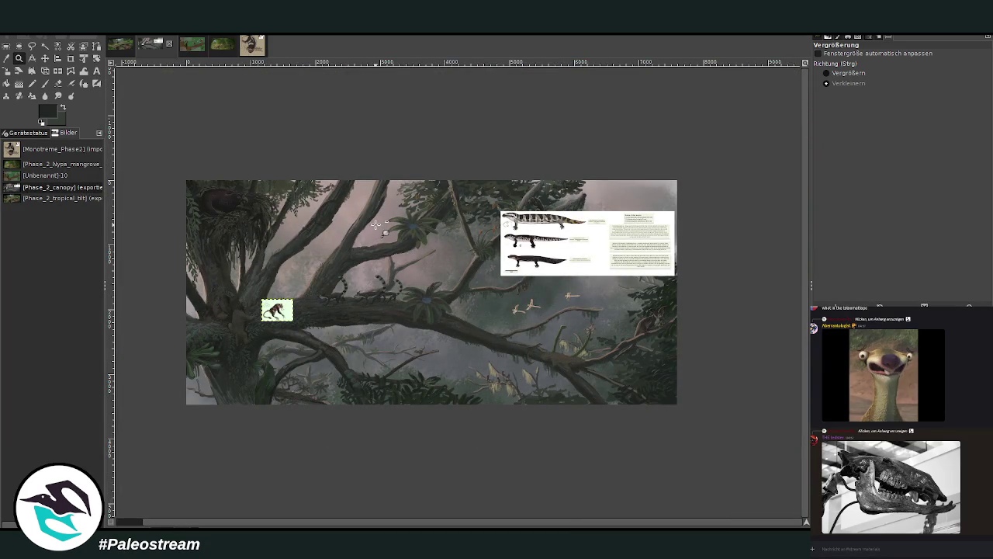
Step: Zoom in on the gecko plate, then pan the canvas left toward the sloths
click(831, 73)
drag(497, 205, 675, 268)
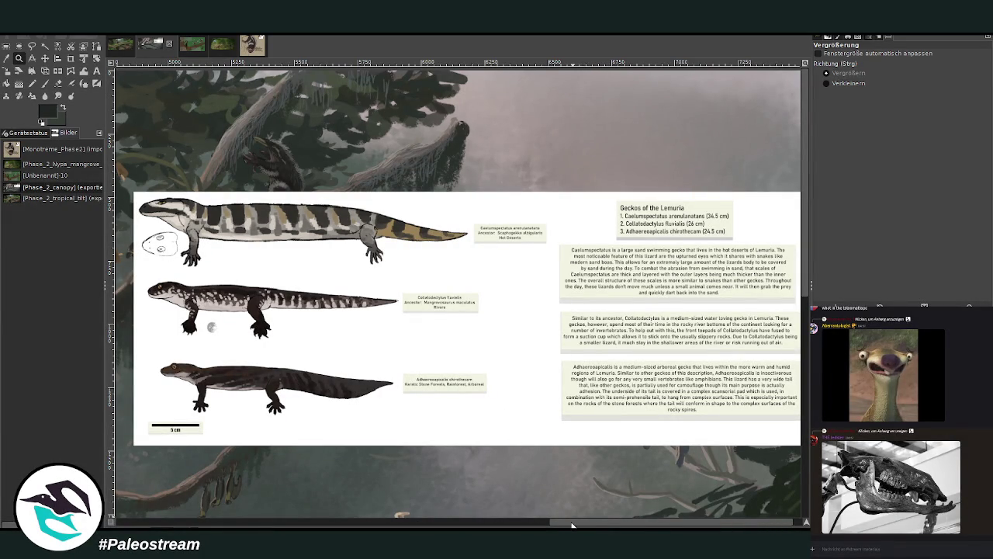
drag(572, 526, 321, 515)
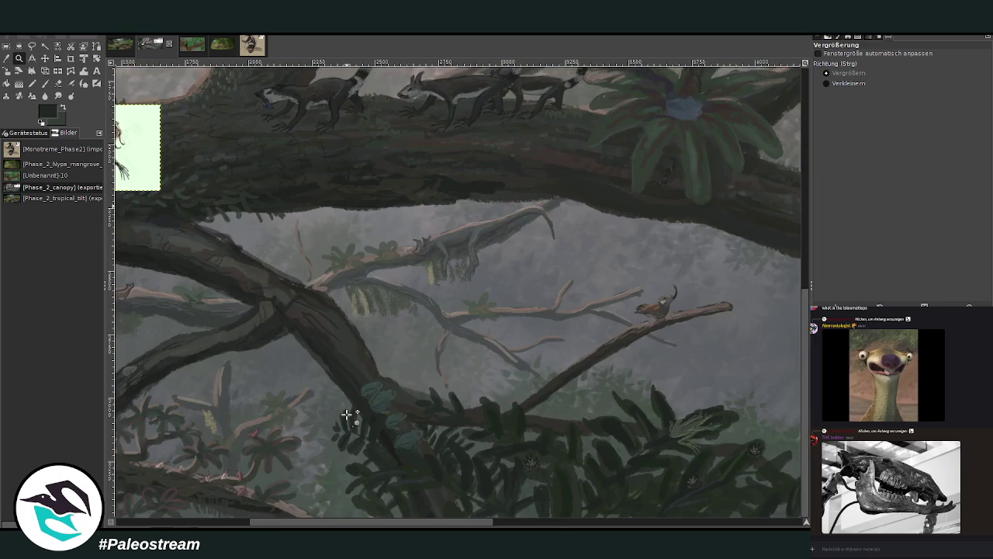
scroll(458, 294, left, 5)
scroll(458, 293, right, 2)
scroll(458, 293, right, 10)
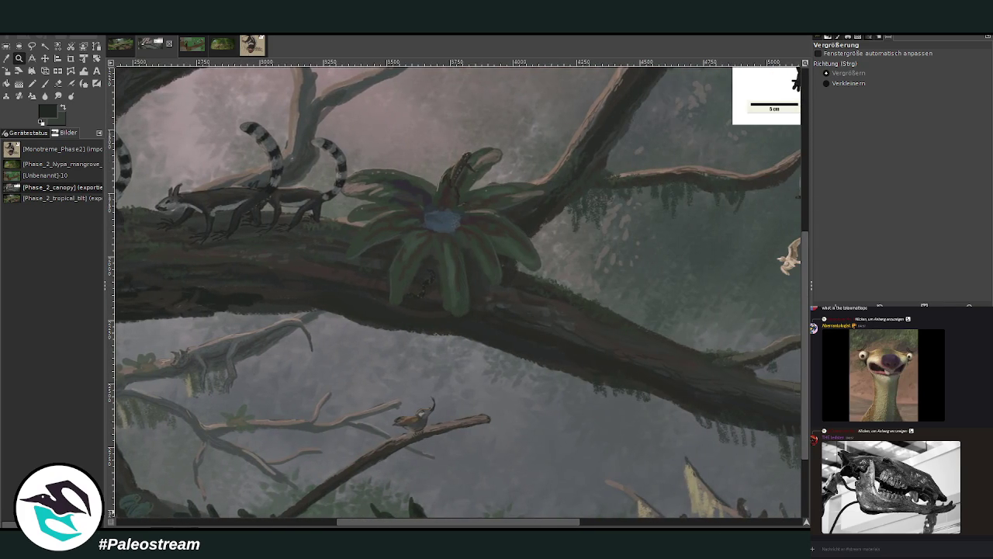
drag(479, 522, 298, 524)
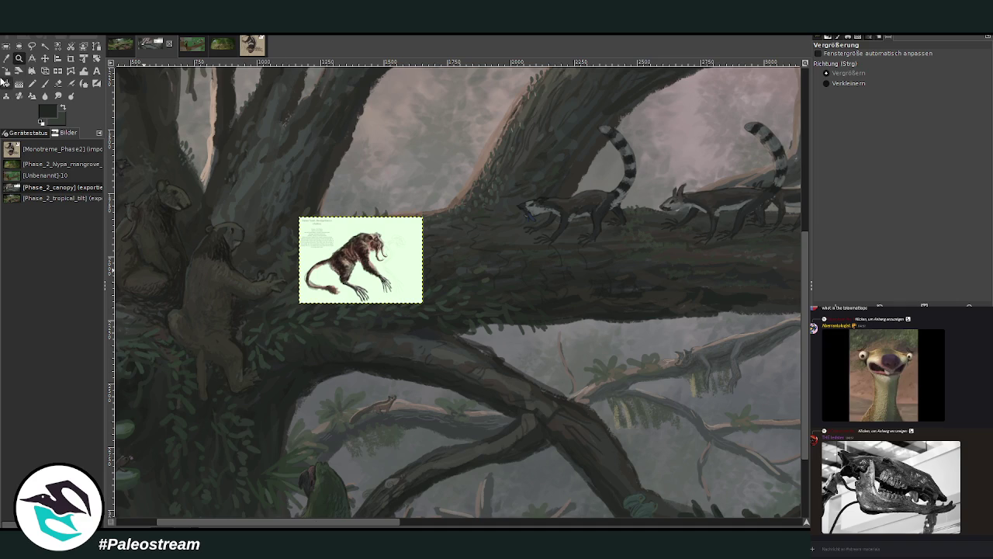
Step: Zoom in close on the creature reference, then back out around it
drag(164, 168, 478, 407)
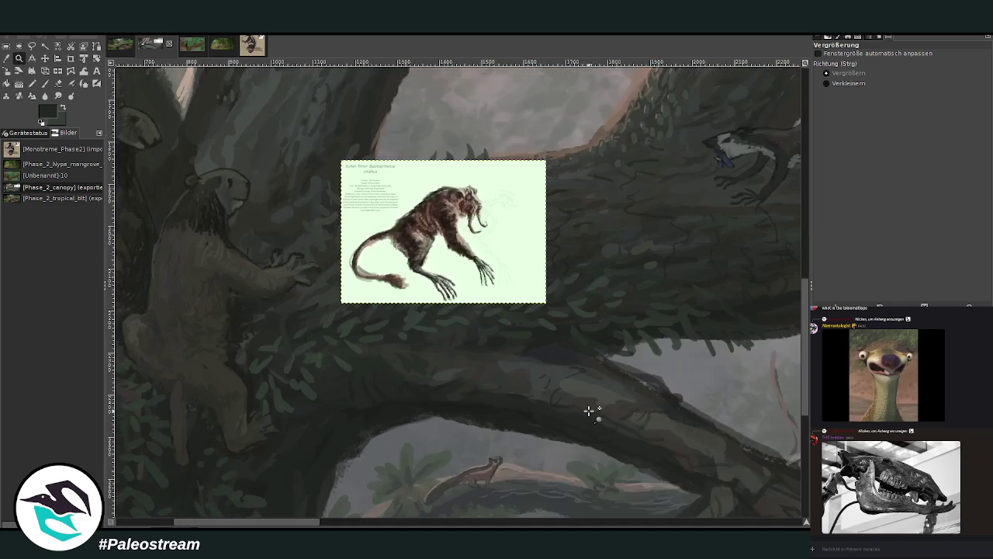
drag(255, 116, 602, 373)
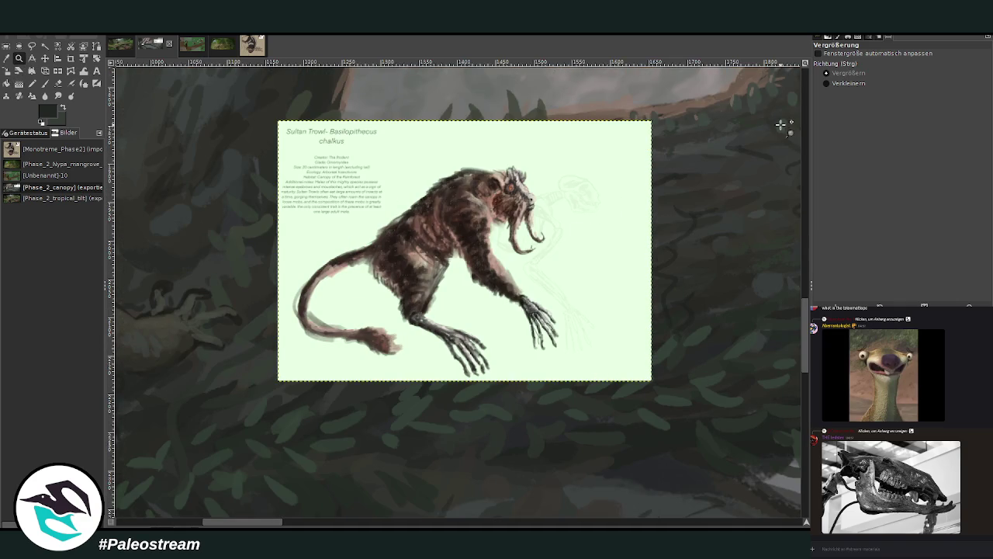
click(827, 83)
click(577, 199)
click(561, 200)
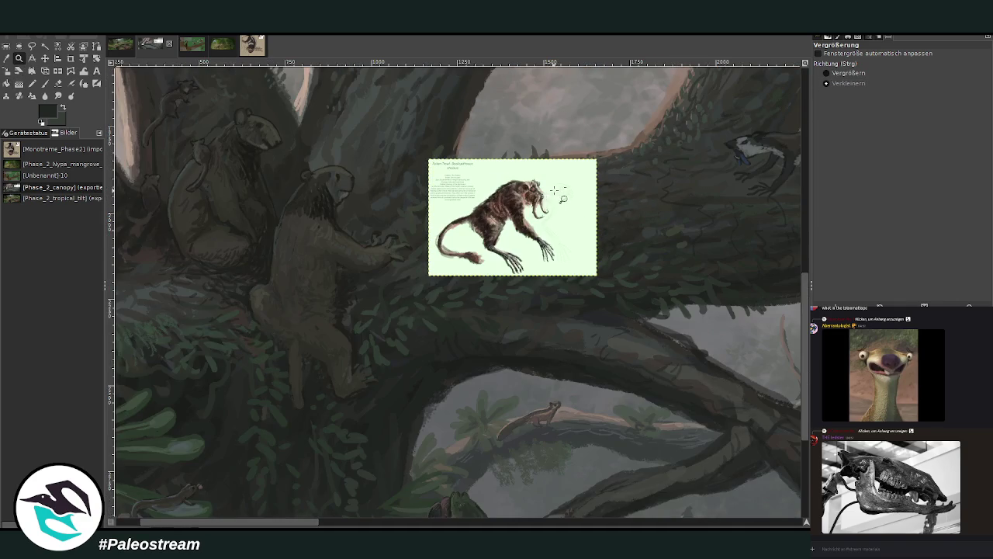
Step: Move the creature reference up about 62 px and zoom in around it and the sloths
click(45, 58)
drag(578, 236, 583, 188)
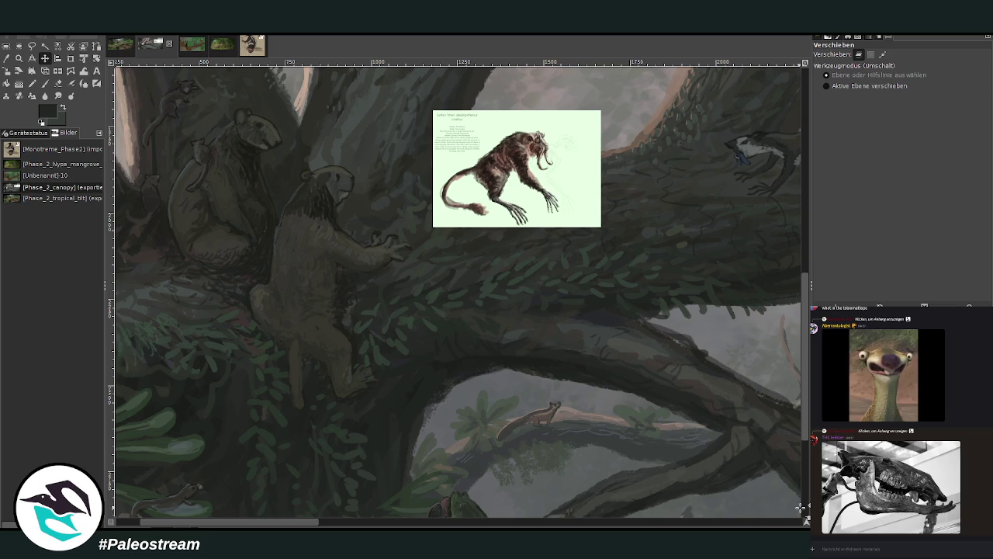
click(19, 58)
drag(313, 103, 552, 307)
key(p)
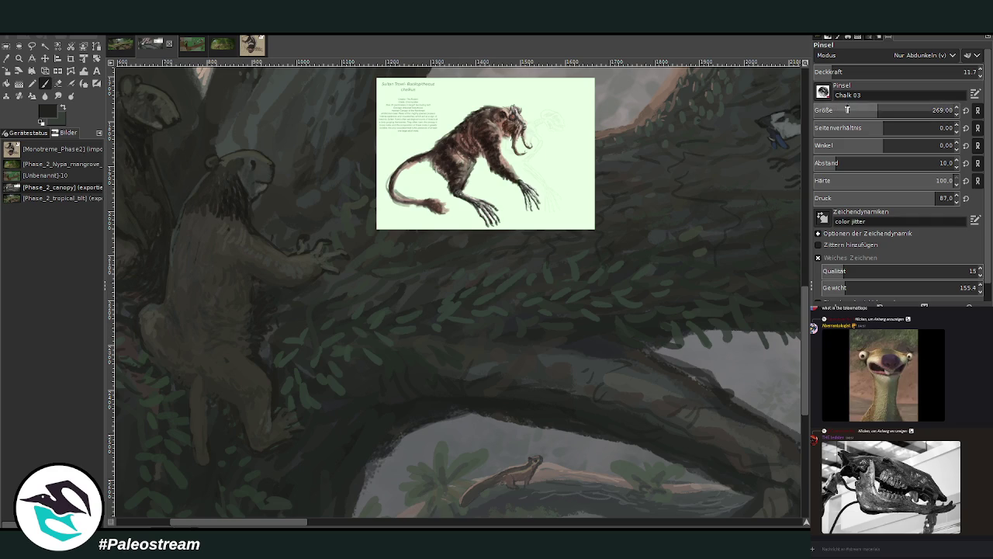
Step: Set the Chalk 03 brush to Normal mode, opacity 81.4, size 22, and scroll the canvas
click(916, 72)
click(951, 72)
scroll(893, 110, down, 4)
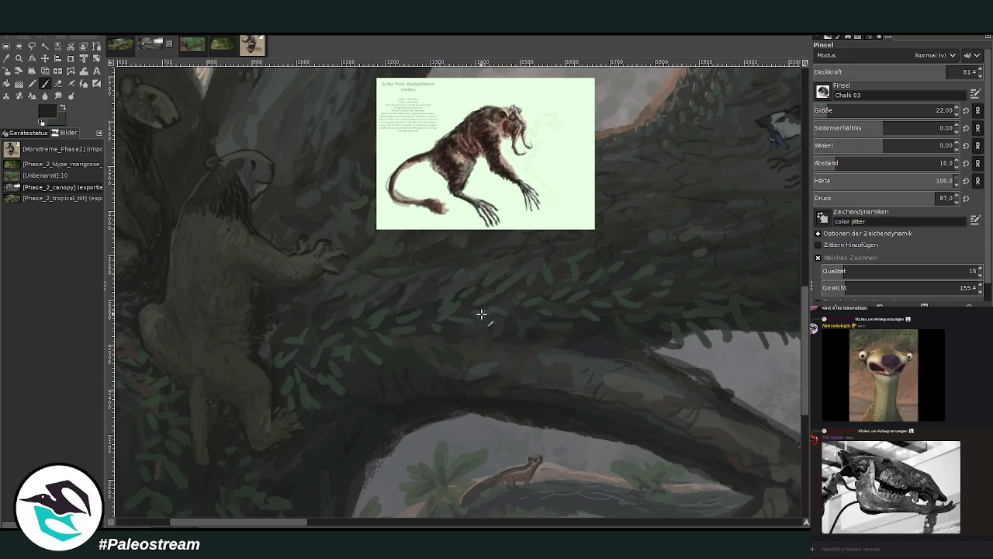
drag(478, 365, 399, 364)
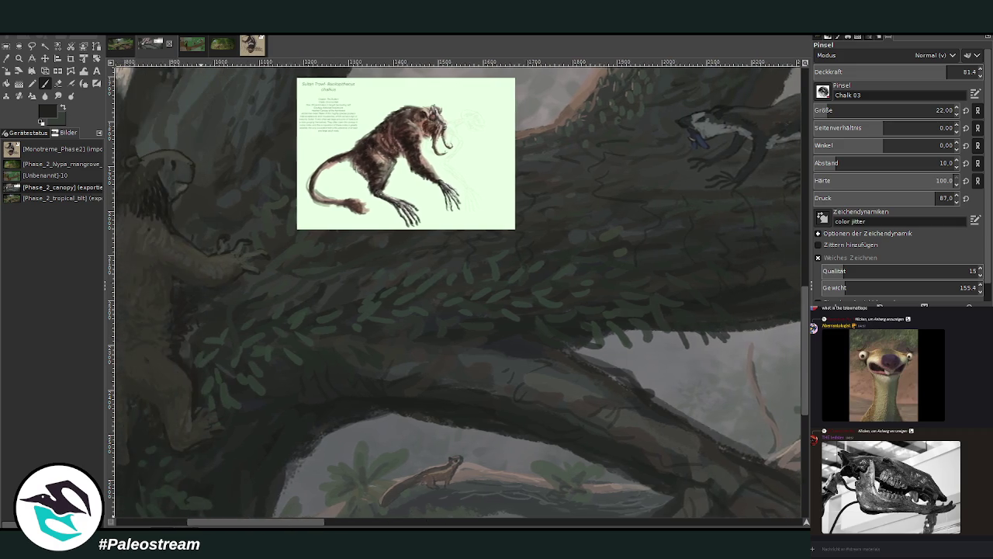
drag(247, 419, 310, 419)
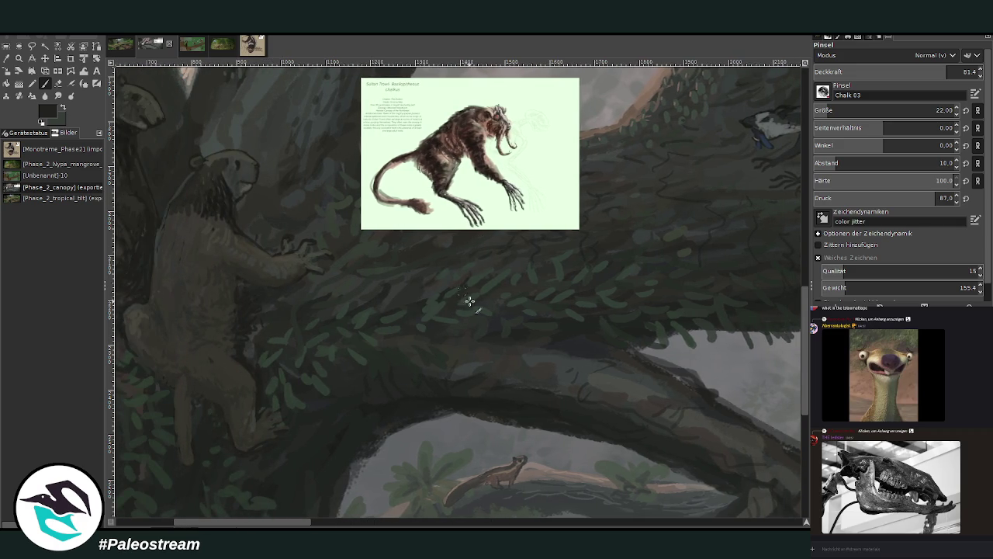
mouse_move(295, 525)
mouse_down()
mouse_move(406, 526)
mouse_move(305, 526)
mouse_up()
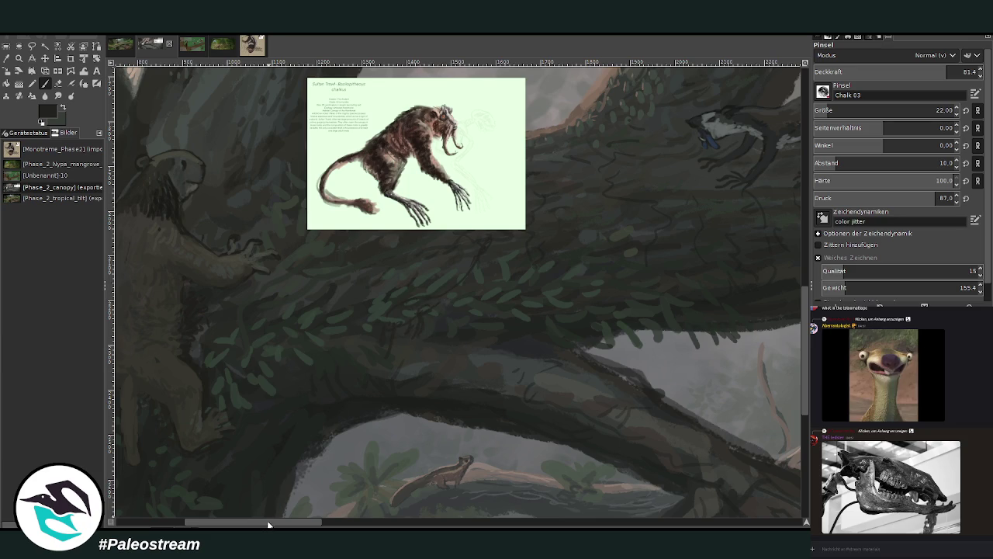
drag(274, 521, 229, 521)
scroll(257, 492, right, 5)
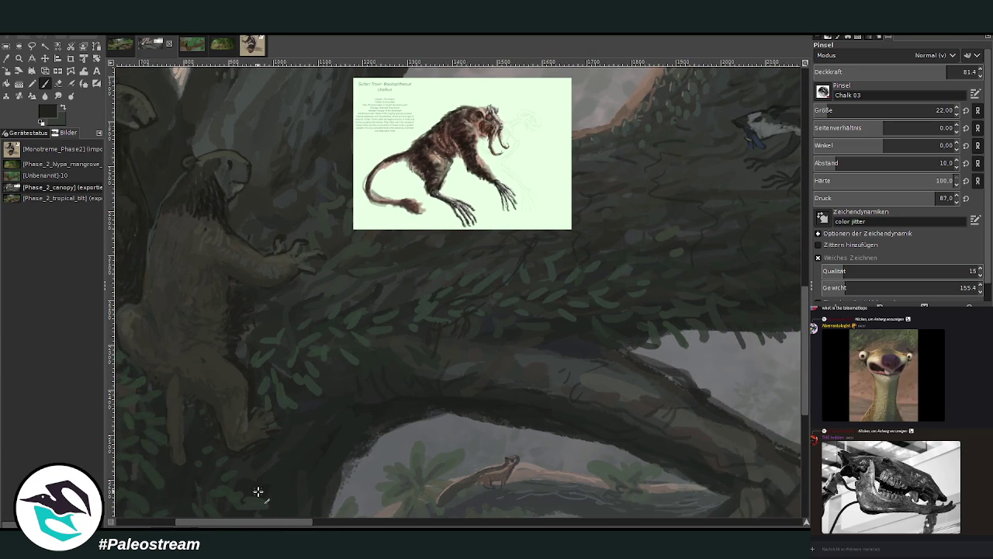
click(59, 83)
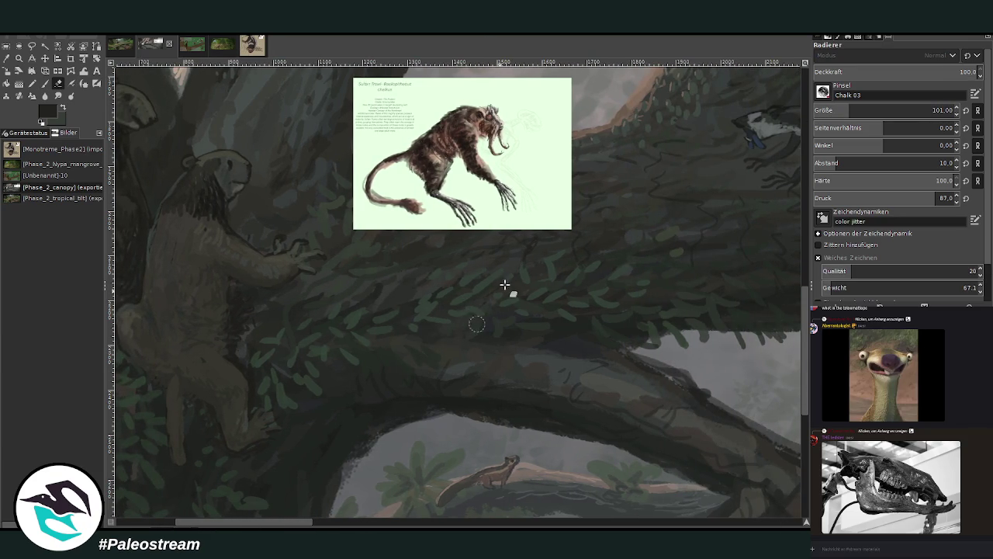
Step: Pan the canvas over to the two sloths
mouse_move(488, 308)
mouse_down()
mouse_move(350, 308)
mouse_move(440, 308)
mouse_up()
drag(137, 437, 382, 437)
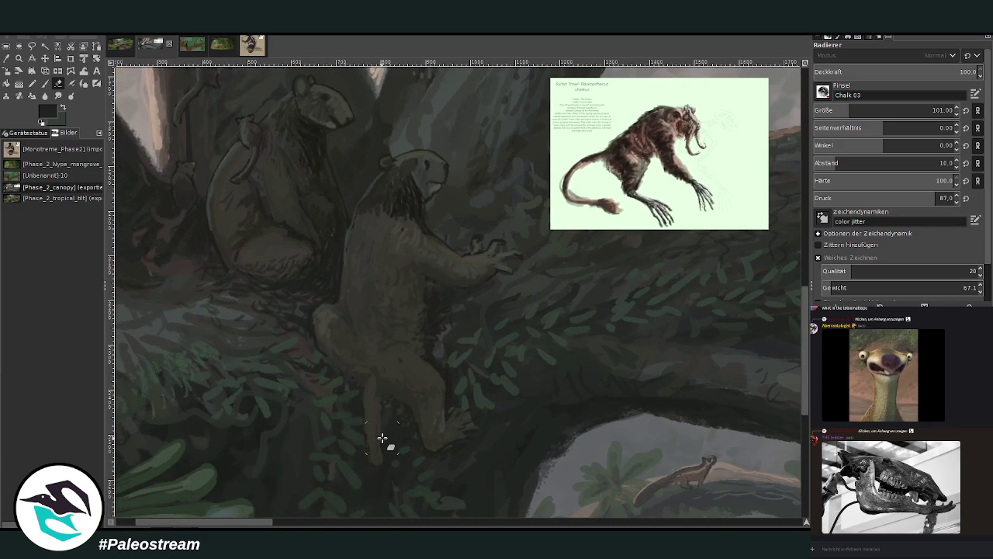
scroll(459, 375, up, 5)
scroll(459, 374, up, 2)
scroll(459, 374, down, 5)
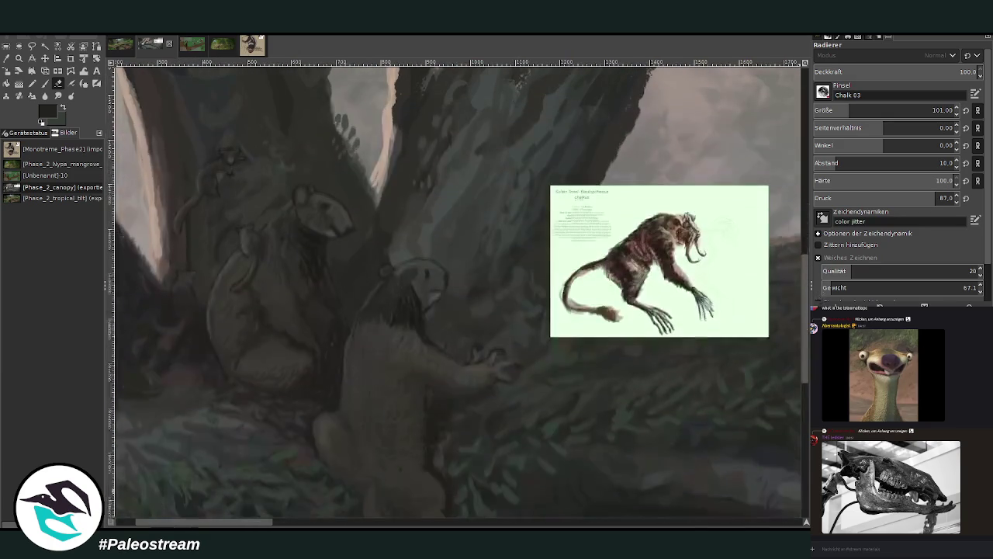
drag(251, 525, 233, 525)
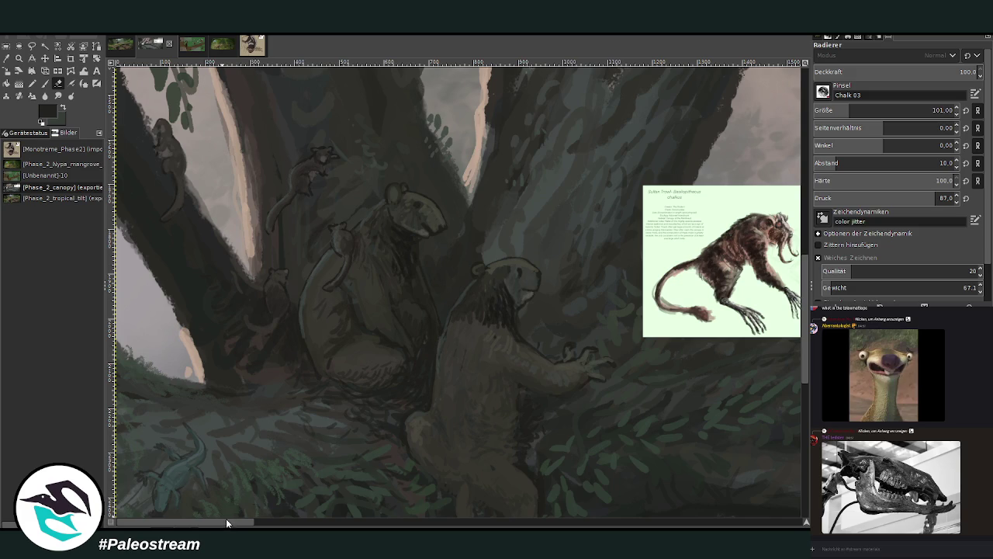
Step: Drag the creature reference layer up-left over the trunk above the sloths
click(20, 58)
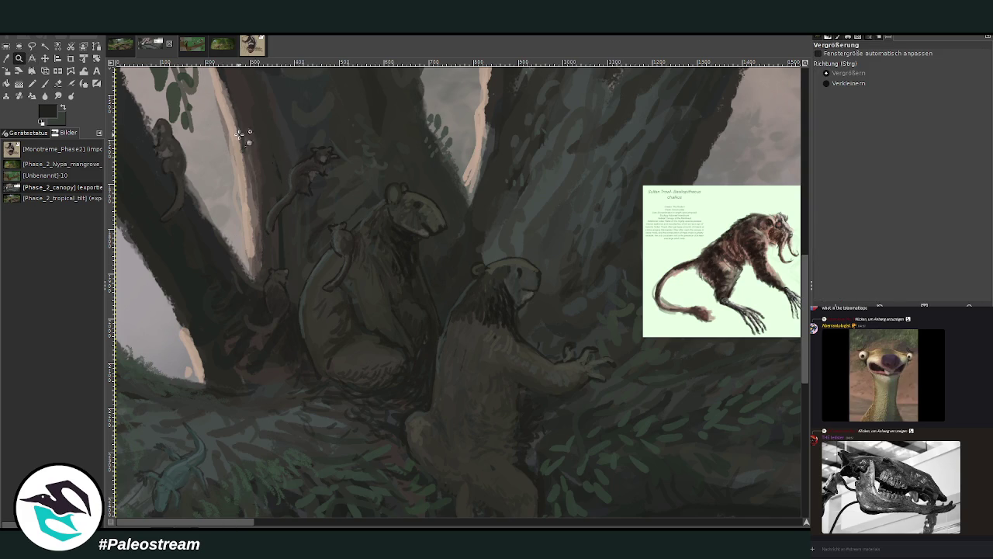
scroll(803, 357, up, 1)
scroll(804, 357, up, 1)
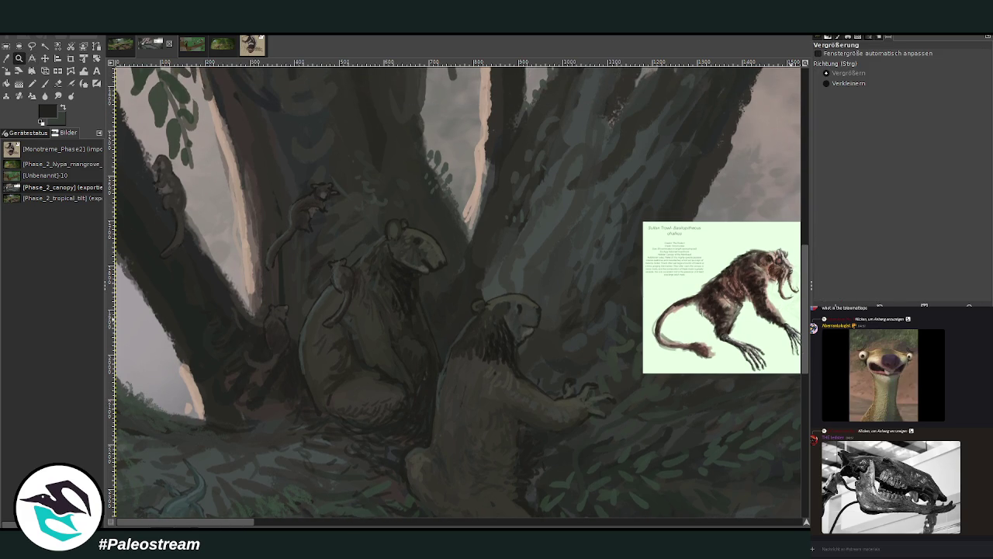
click(44, 59)
drag(698, 320, 365, 206)
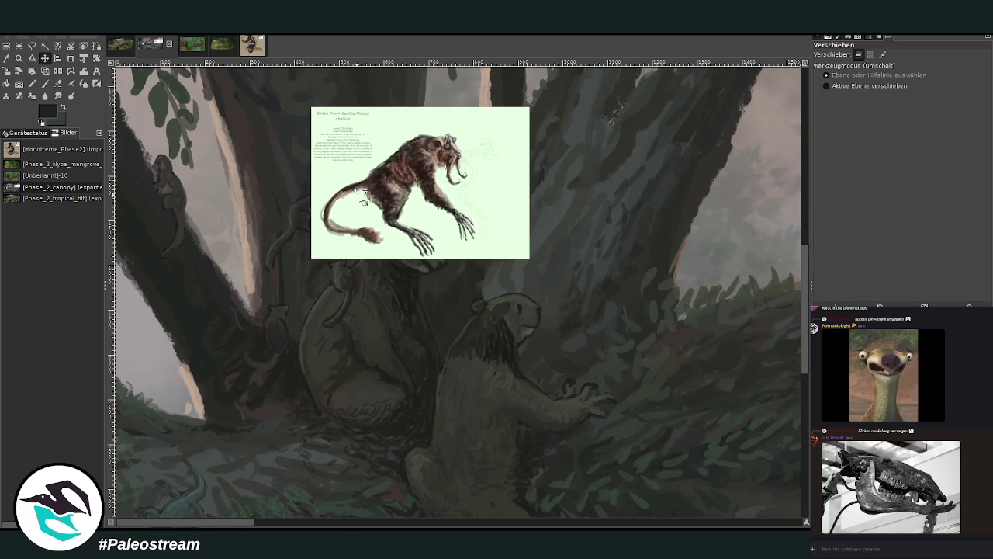
click(19, 58)
Step: Zoom in on the trunk and sketch the climbing creature's outline with a size 29 brush
drag(177, 108, 465, 478)
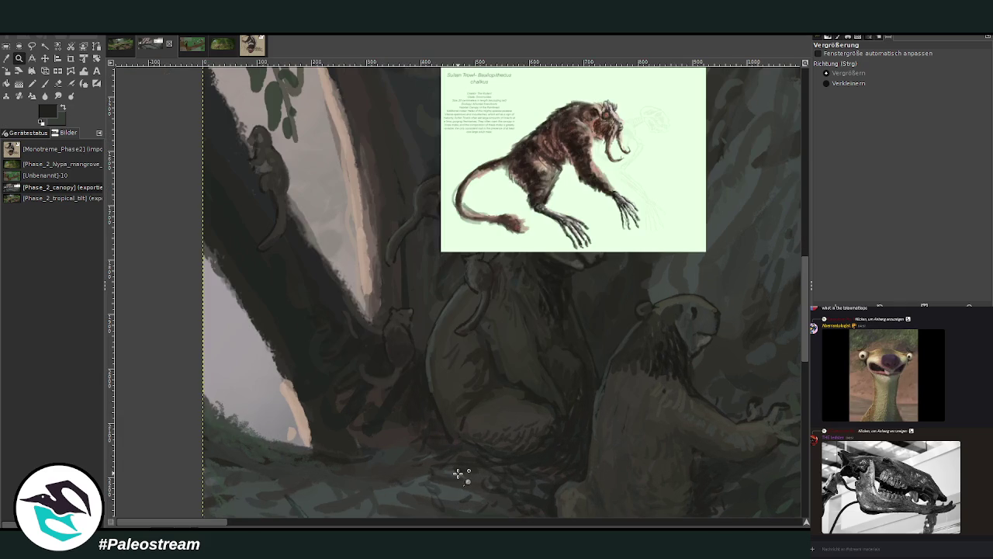
key(p)
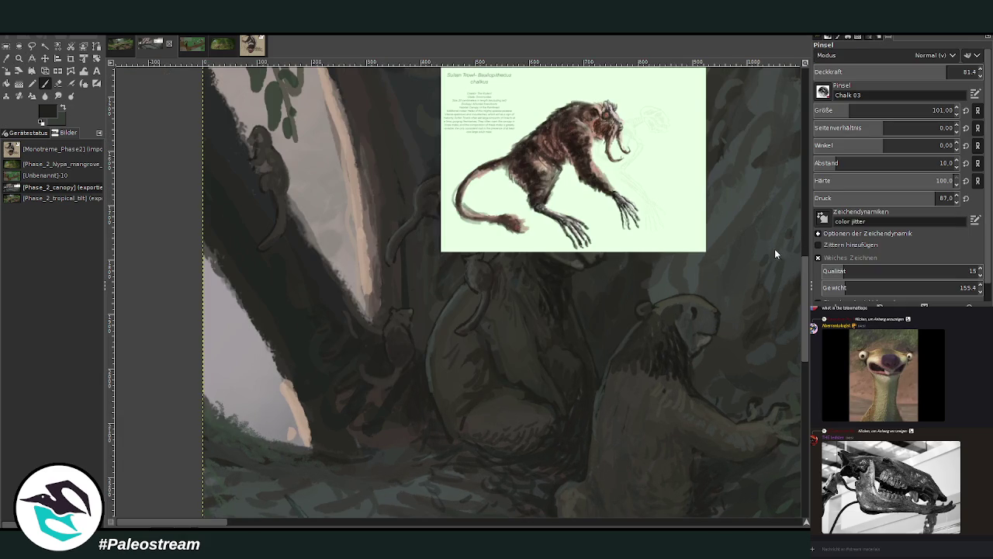
drag(829, 110, 819, 110)
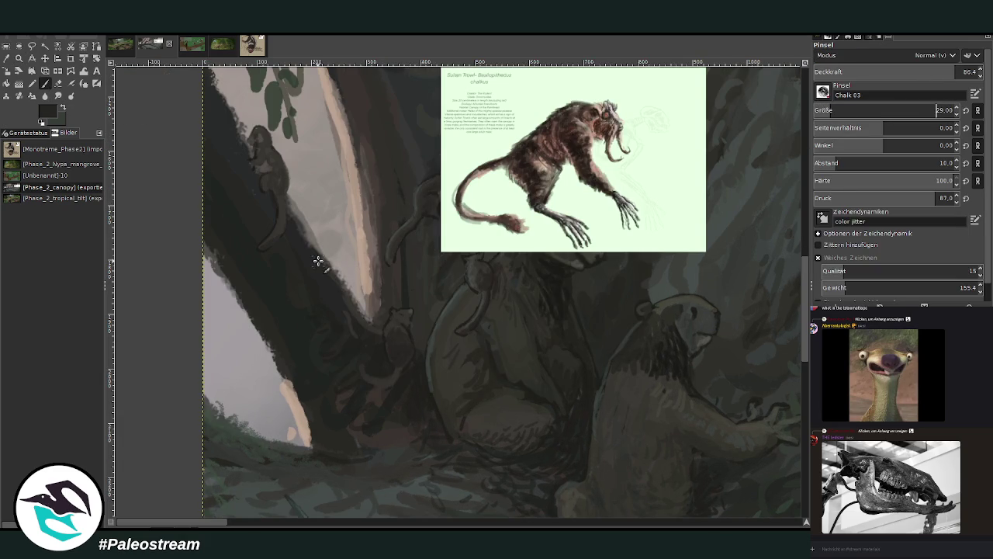
drag(320, 256, 313, 232)
mouse_move(318, 229)
mouse_down()
mouse_move(309, 246)
mouse_move(337, 276)
mouse_up()
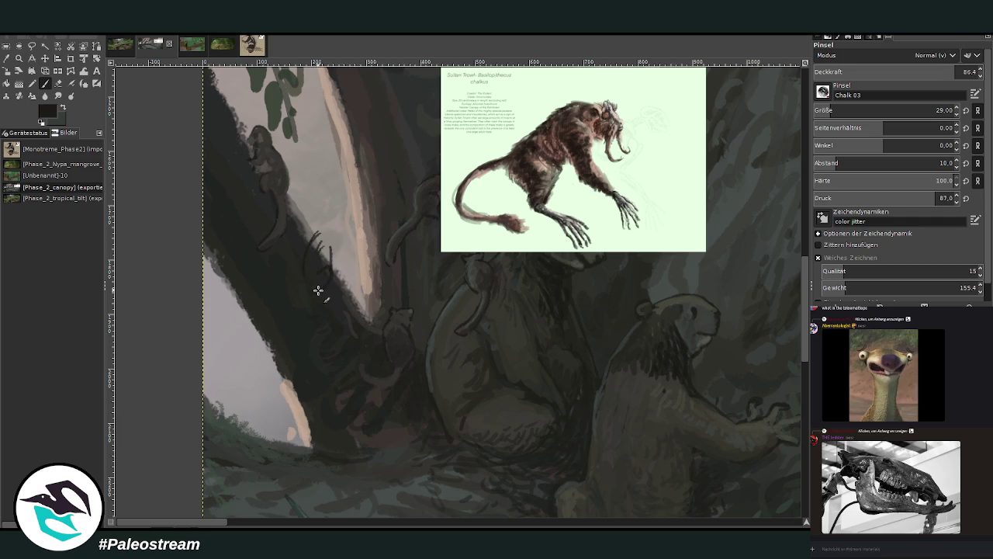
Step: Add a thin diagonal trunk stroke at opacity 80.1, then zoom in on the sketched primate
drag(892, 75, 883, 73)
drag(334, 251, 363, 271)
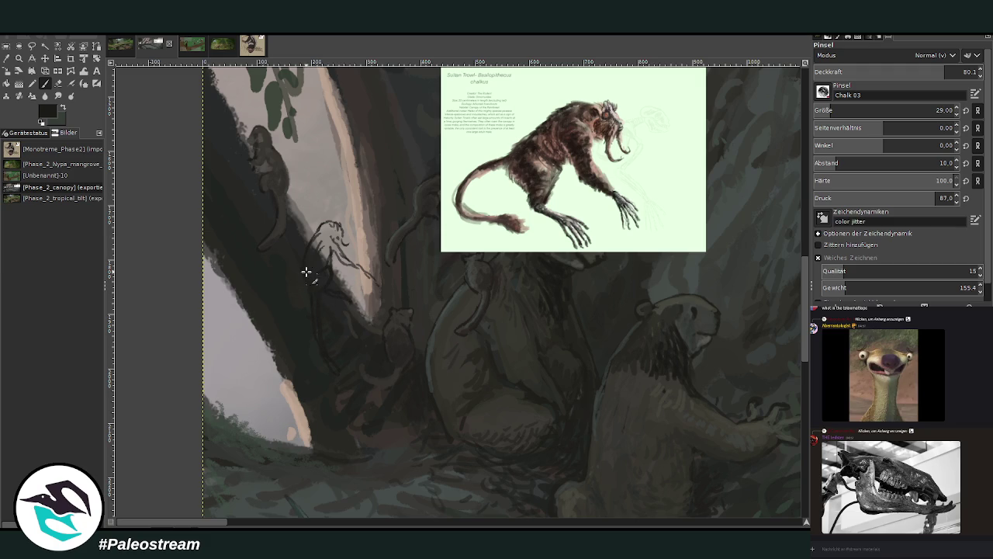
key(z)
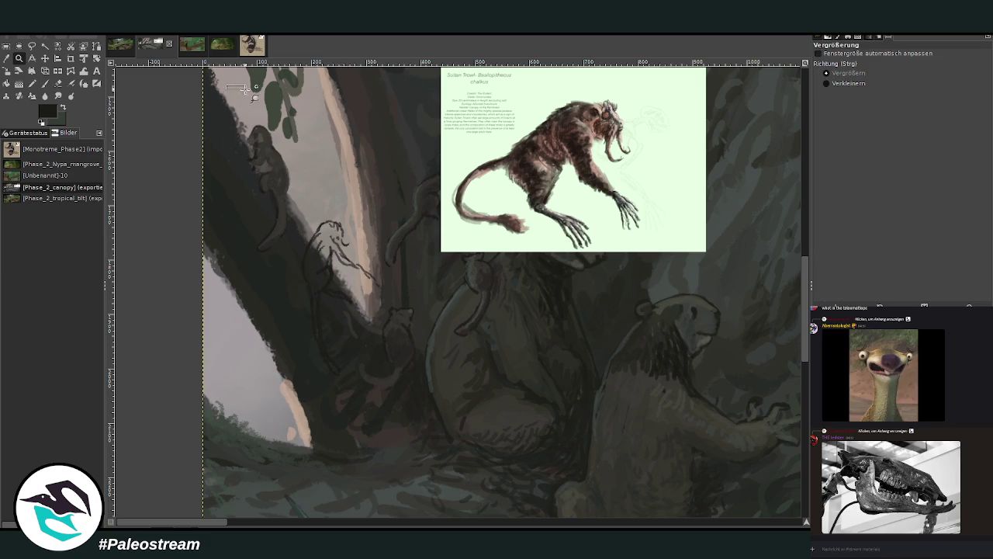
drag(233, 93, 644, 441)
Step: Sample grey-green colours from the painting and darken the primate's head and neck
key(o)
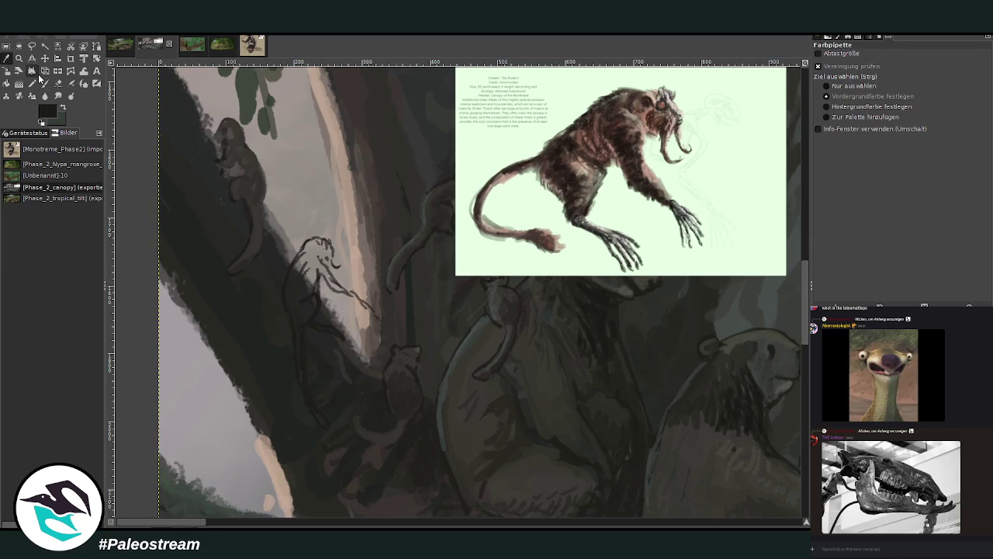
click(305, 299)
click(776, 250)
key(p)
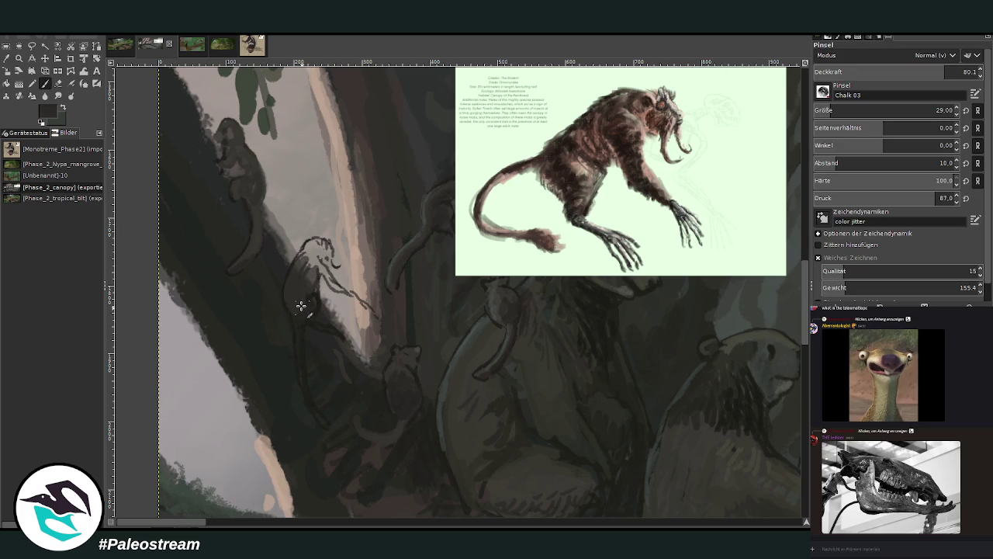
mouse_move(306, 302)
mouse_down()
mouse_move(292, 276)
mouse_move(295, 315)
mouse_up()
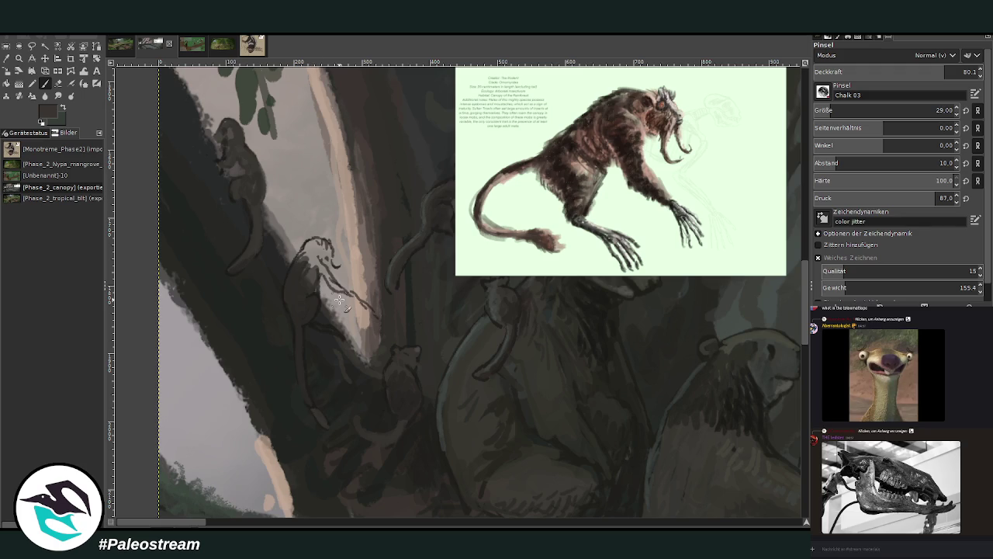
Step: Extend the primate's arm along the branch and reshape its head with a curled ear
click(912, 73)
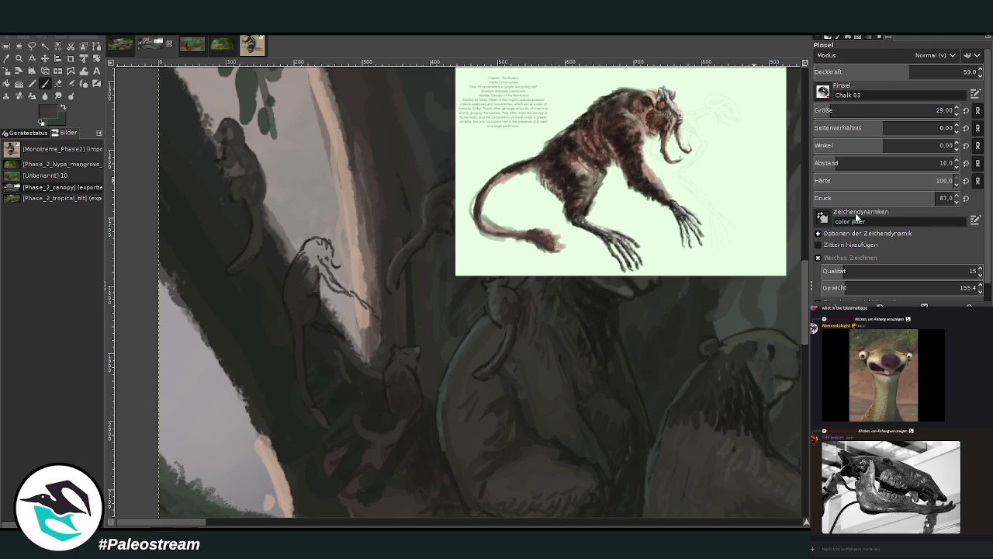
click(830, 111)
click(937, 71)
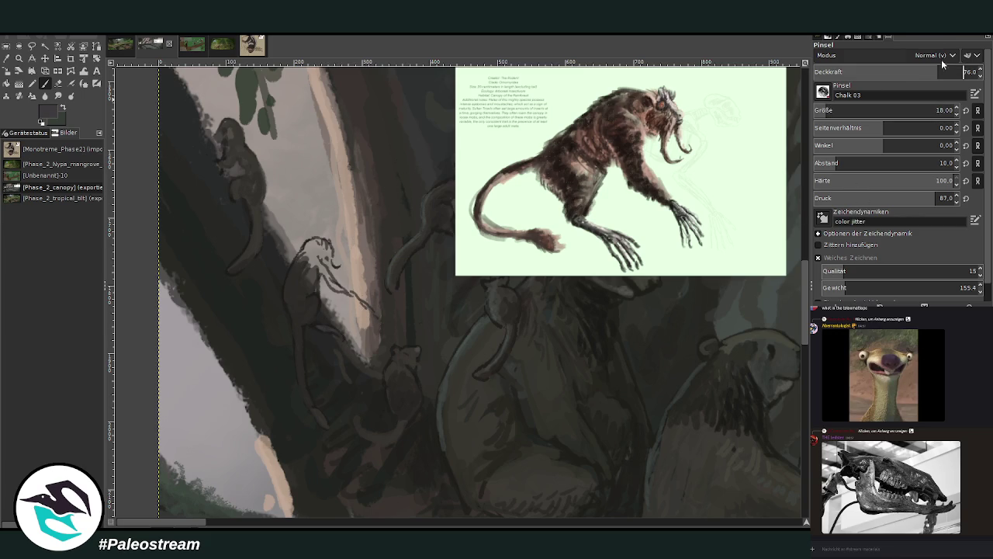
mouse_move(360, 300)
mouse_down()
mouse_move(334, 281)
mouse_move(377, 314)
mouse_up()
mouse_move(361, 303)
mouse_down()
mouse_move(309, 266)
mouse_move(315, 234)
mouse_up()
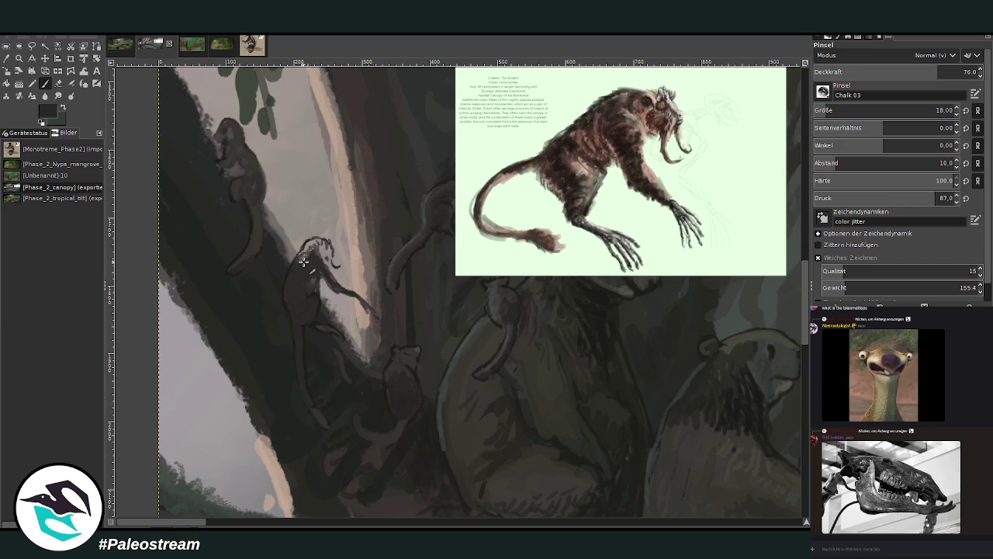
drag(931, 74, 964, 71)
mouse_move(341, 254)
mouse_down()
mouse_move(314, 263)
mouse_move(310, 238)
mouse_move(318, 258)
mouse_move(297, 265)
mouse_up()
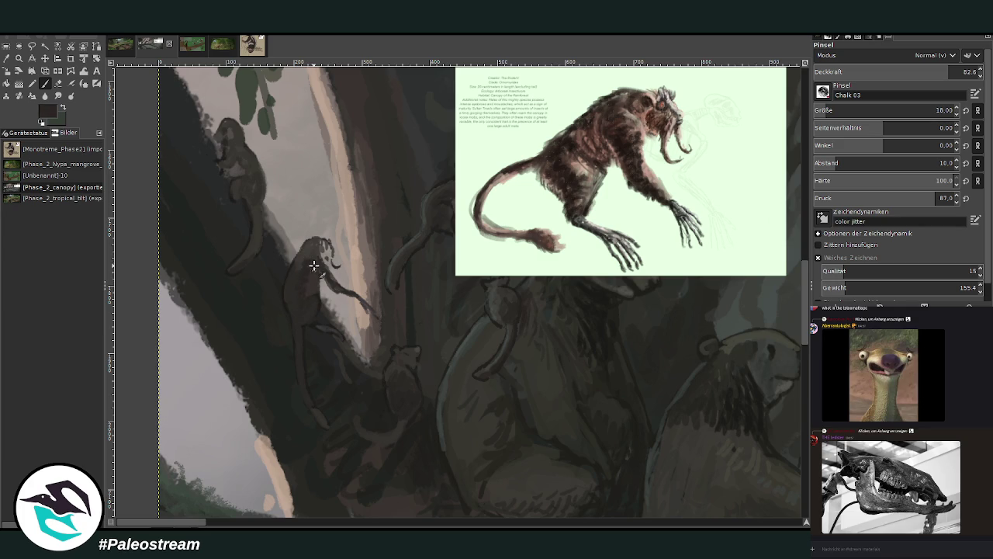
Step: Outline the primate's crown, ear and snout using sampled greys at brush size 13
click(827, 108)
mouse_move(324, 256)
mouse_down()
mouse_move(336, 267)
mouse_move(329, 237)
mouse_up()
ctrl+click(781, 239)
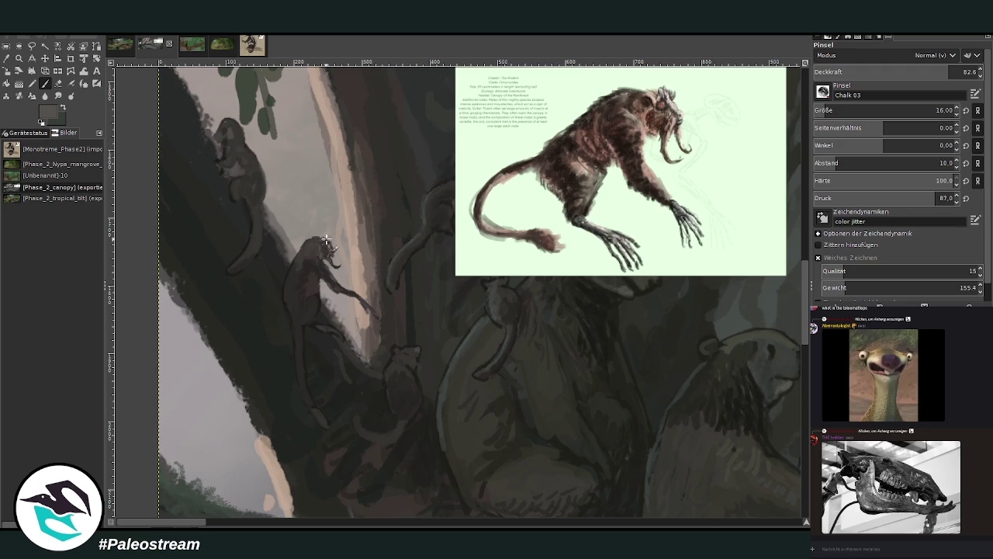
ctrl+click(775, 236)
ctrl+click(788, 227)
key(bracketleft)
key(bracketleft)
key(bracketleft)
drag(316, 248, 323, 256)
Step: Sample darker and grey-green tones and add a short stroke on the primate's body
key(o)
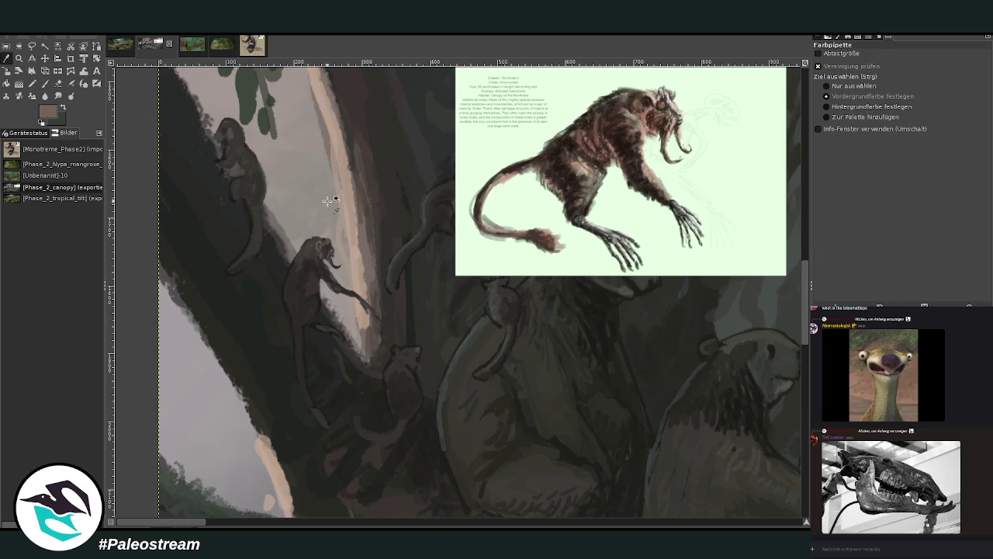
click(45, 84)
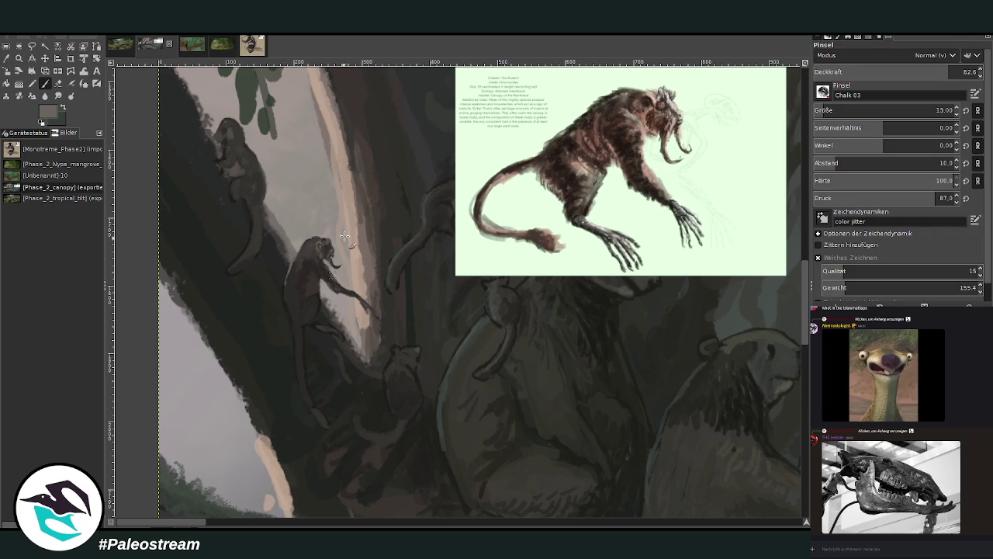
key(o)
click(315, 270)
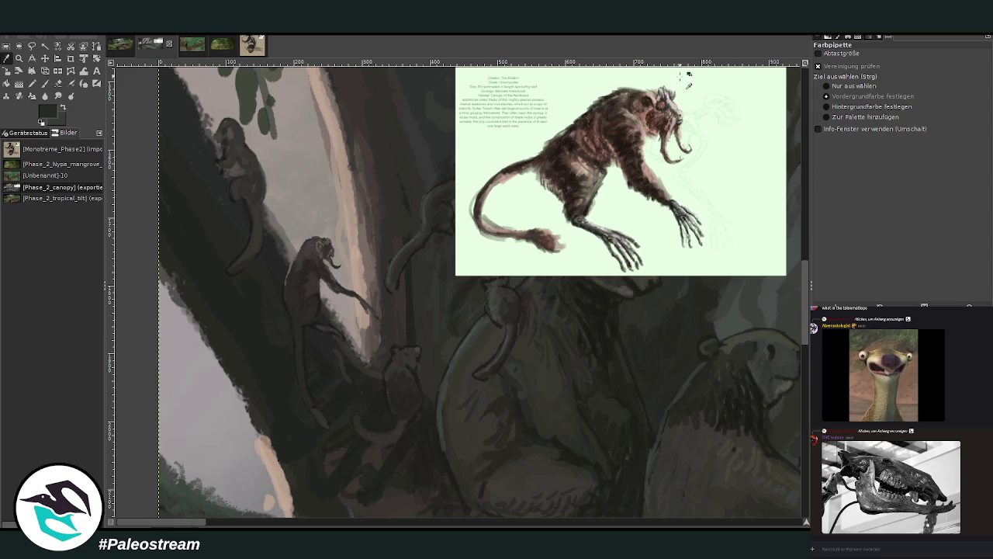
click(469, 318)
key(p)
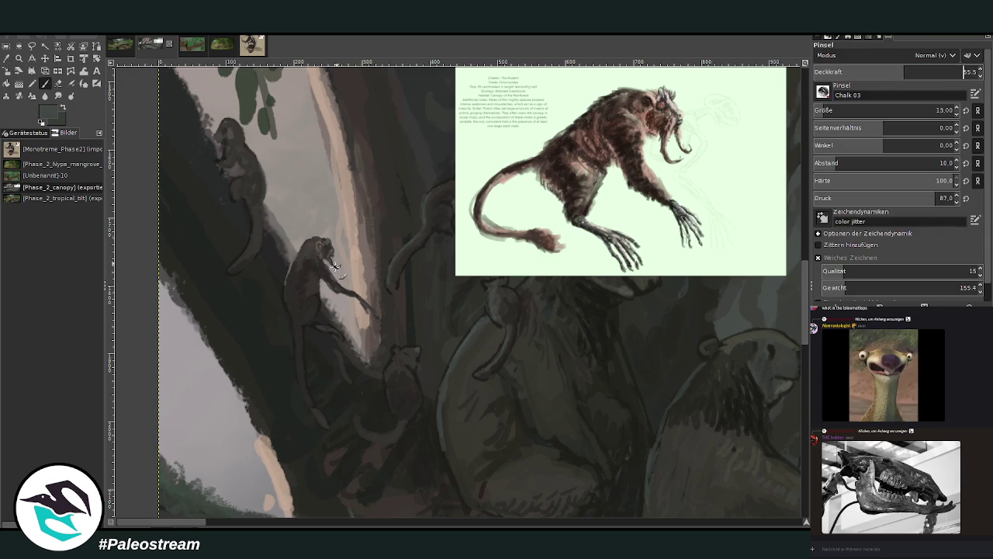
drag(295, 279, 288, 293)
Step: Paint chest patches and light highlights on the primate's back at opacity 85
click(962, 71)
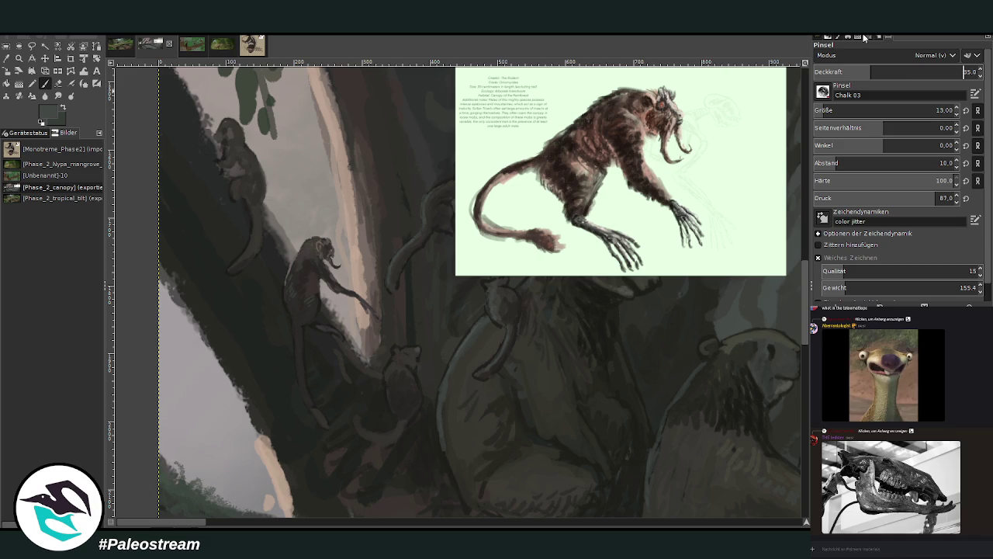
drag(307, 310, 289, 285)
drag(398, 405, 395, 403)
drag(300, 284, 288, 277)
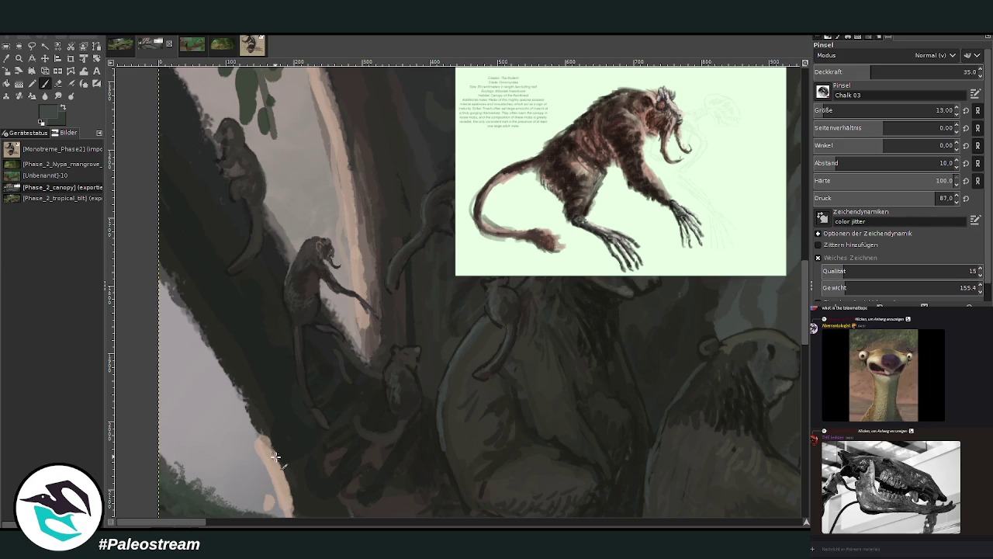
scroll(276, 456, down, 3)
scroll(275, 456, down, 1)
scroll(276, 457, down, 1)
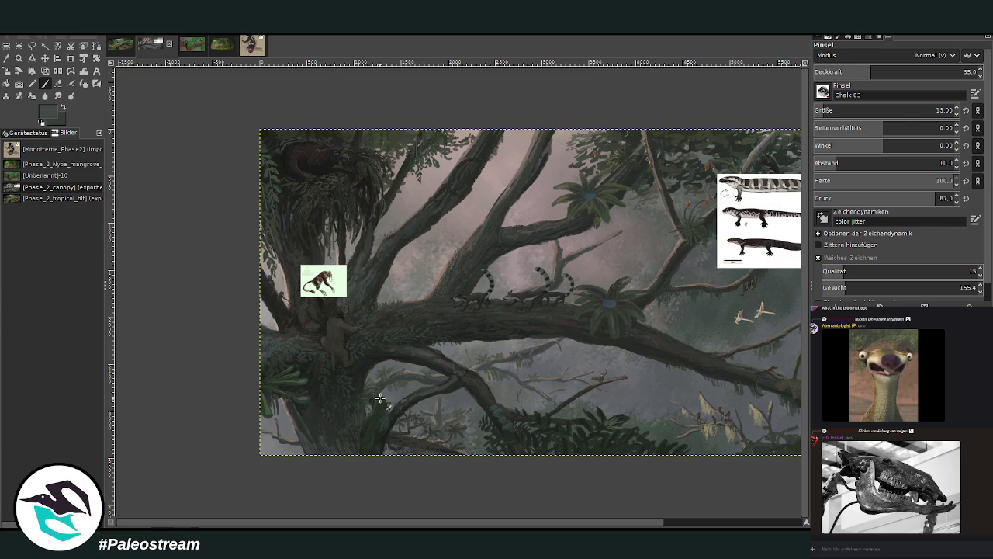
key(Page_Up)
key(Page_Down)
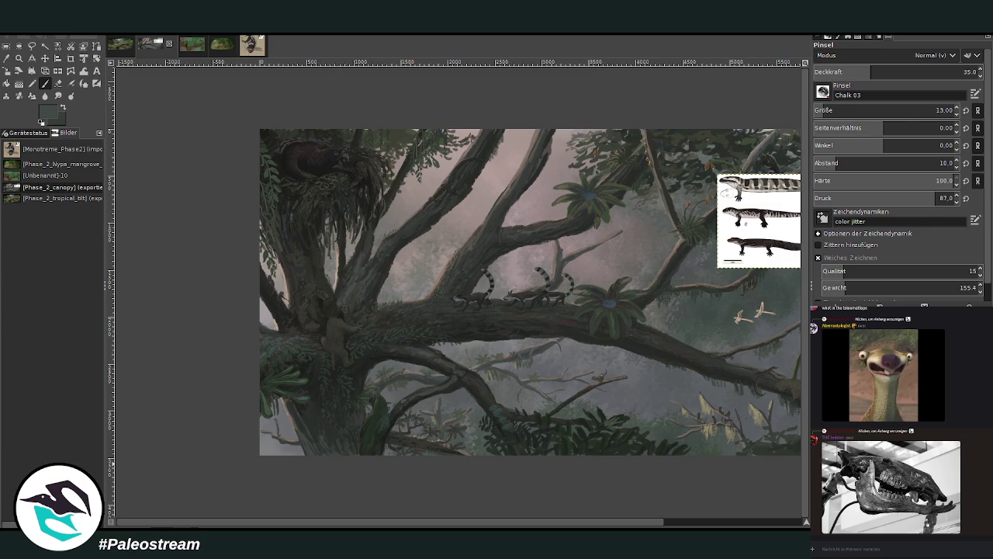
key(minus)
key(z)
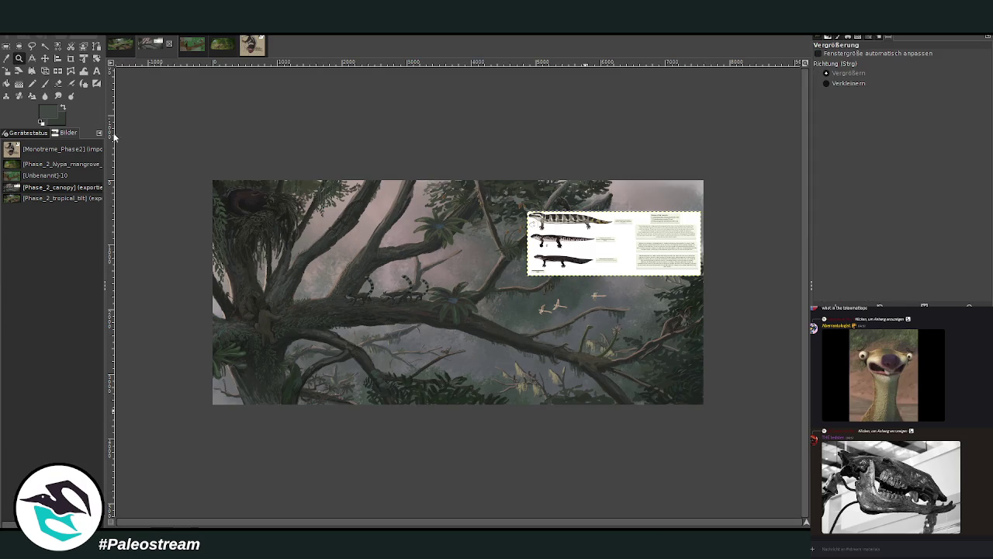
drag(193, 168, 621, 397)
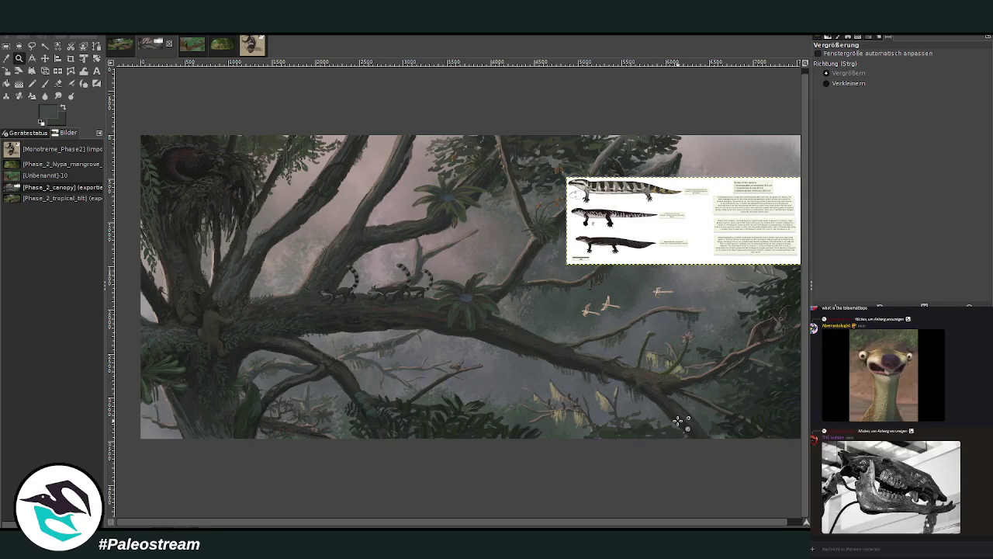
click(121, 44)
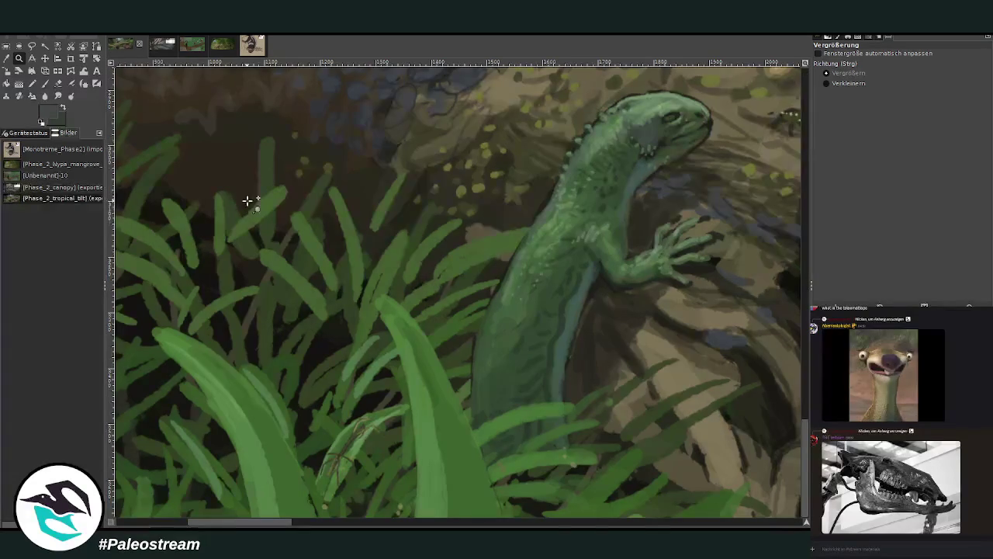
scroll(247, 201, down, 2)
scroll(246, 201, down, 2)
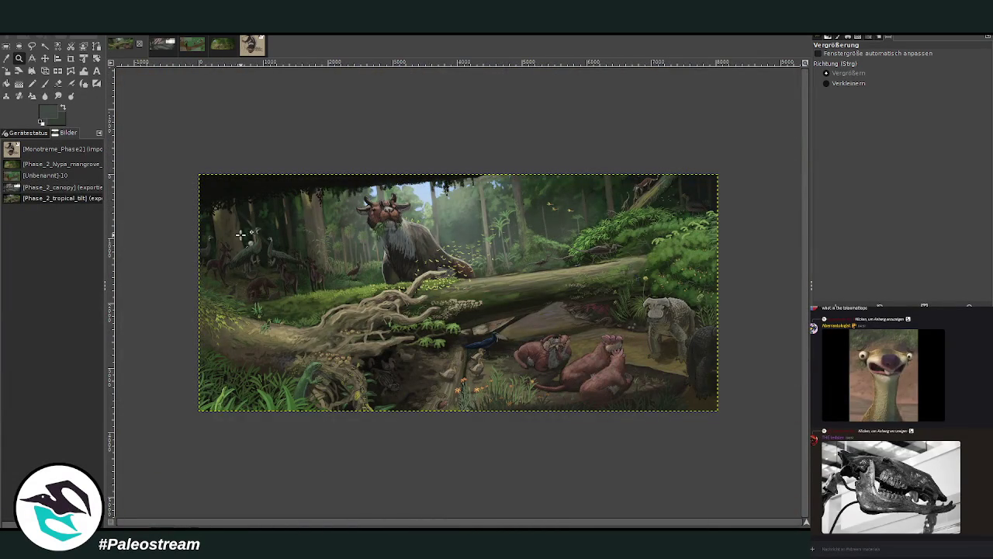
drag(198, 170, 727, 419)
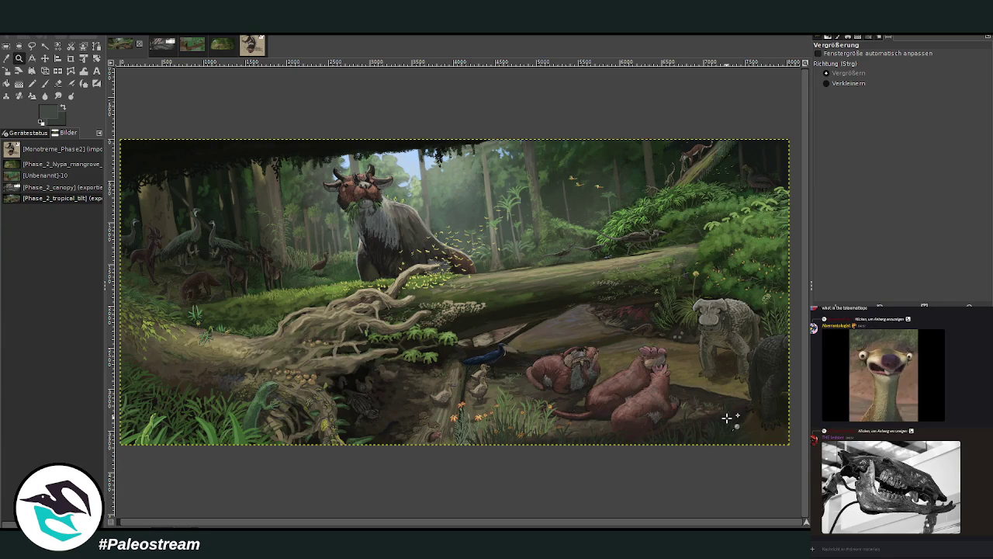
click(162, 46)
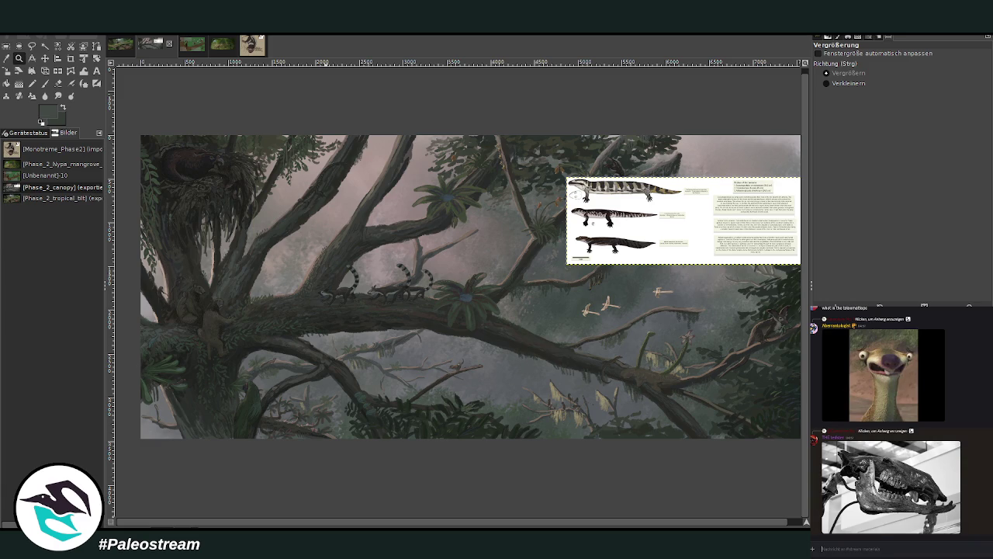
key(m)
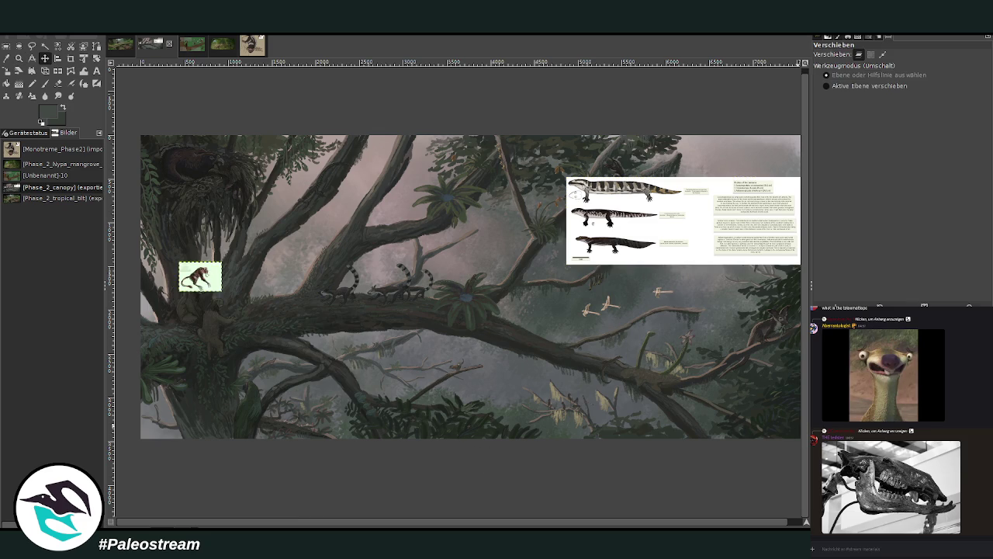
click(18, 58)
drag(150, 243, 243, 319)
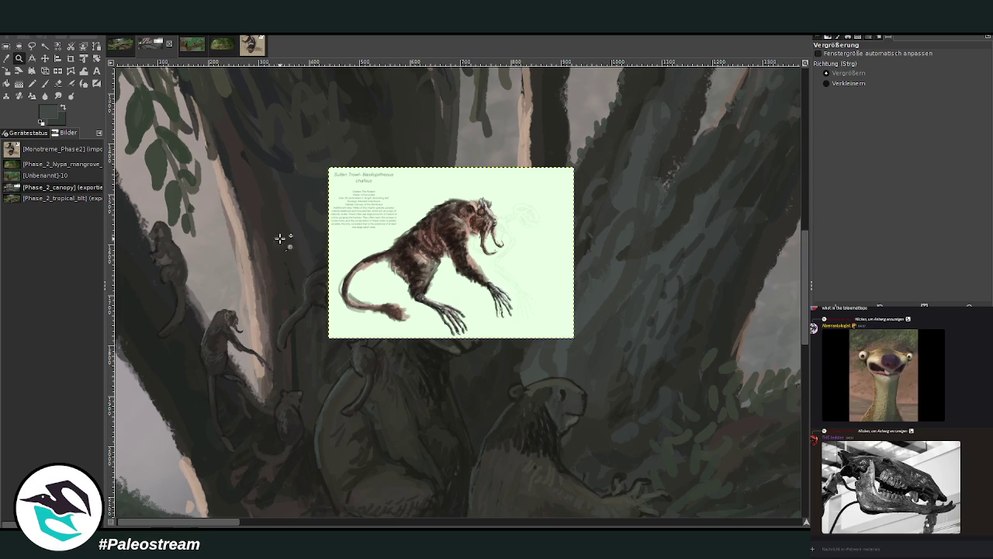
Step: Zoom in on the Sultan Trowl – Basilopithecus chalkus reference sheet until it fills the view
drag(265, 167, 633, 314)
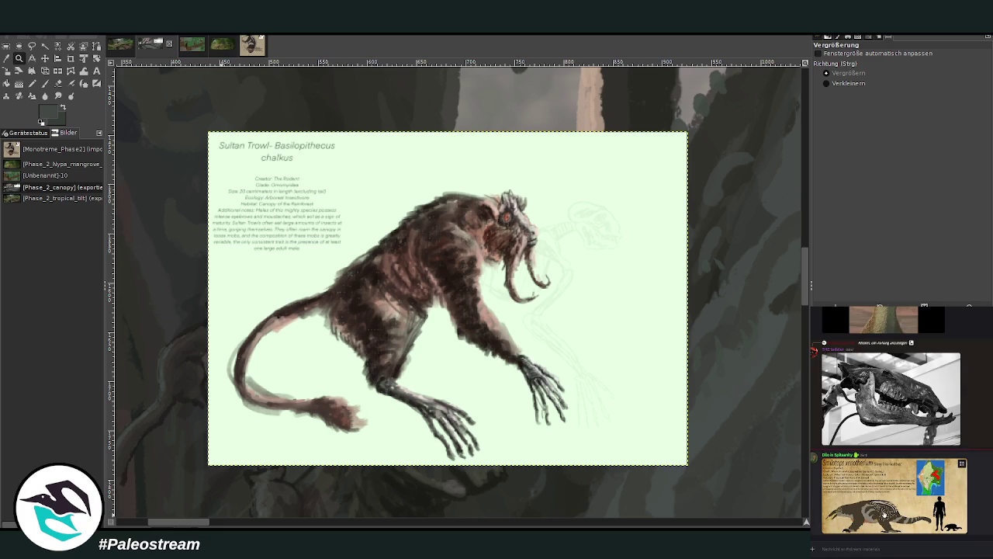
click(943, 521)
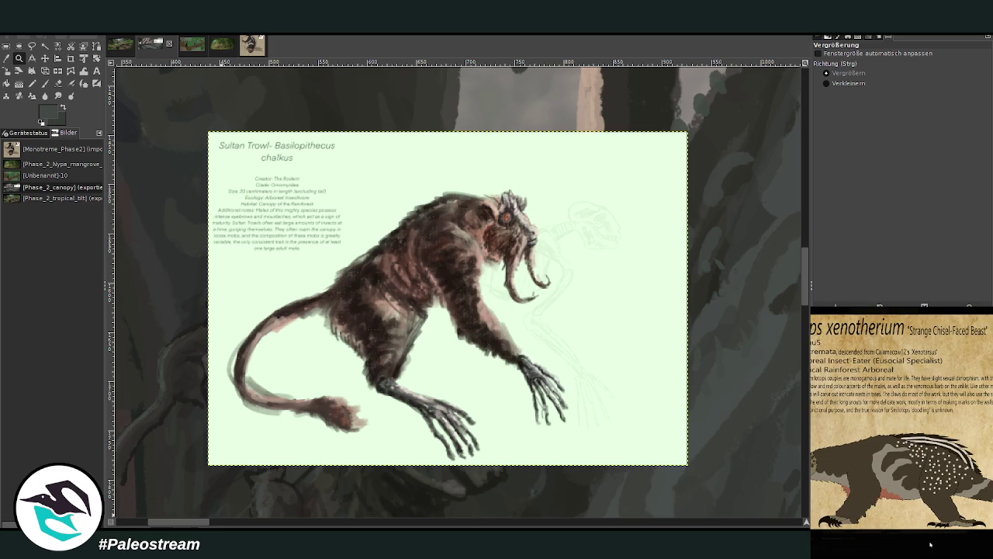
click(931, 544)
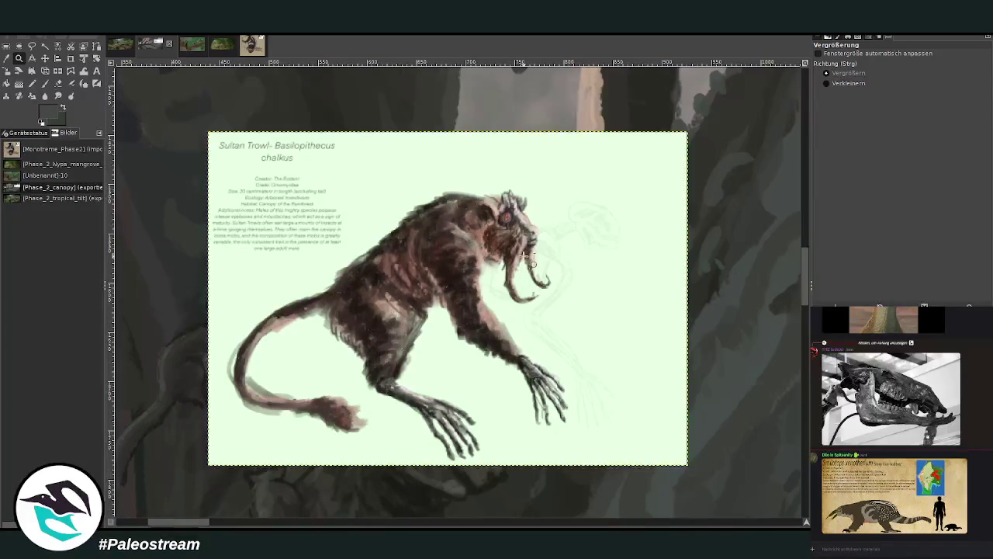
Step: Undo the creature sheet, zoom out to the whole painting, then zoom into the three-lizard reference sheet
key(ctrl+z)
key(ctrl+z)
click(827, 83)
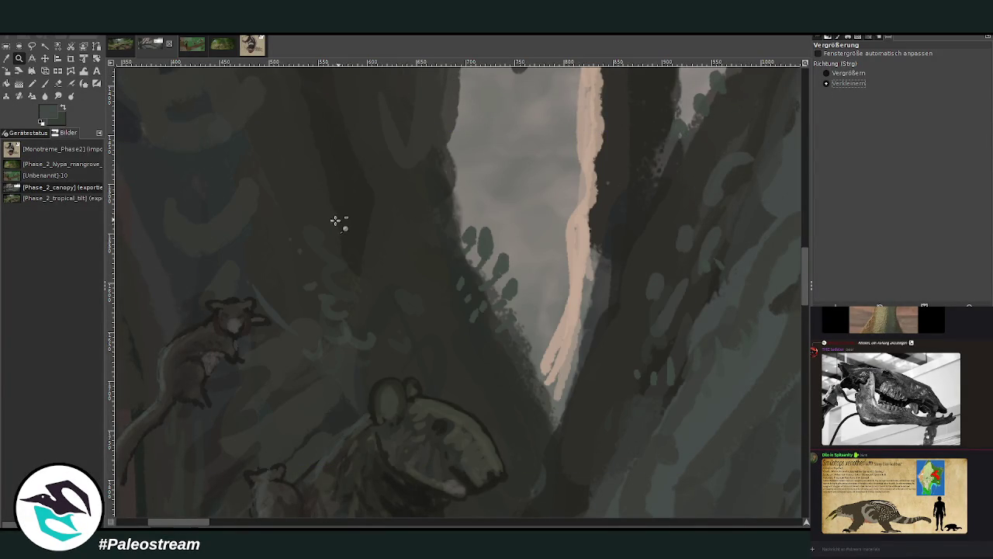
click(335, 222)
click(334, 222)
click(332, 222)
click(330, 200)
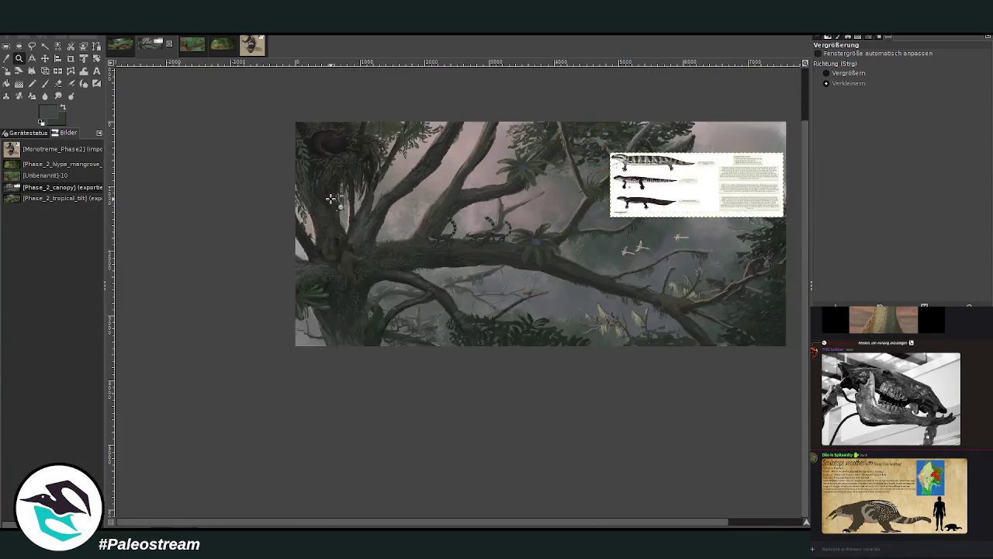
click(828, 73)
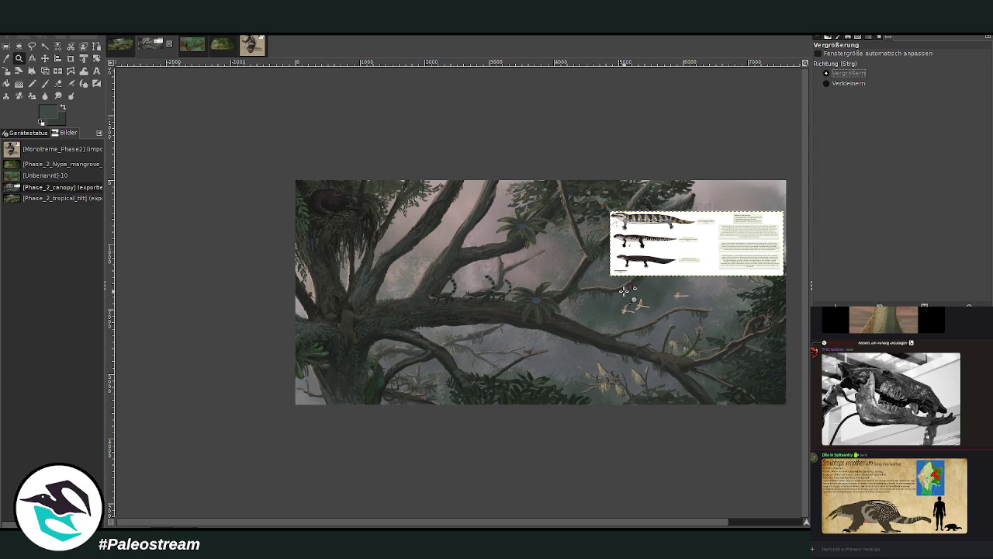
drag(597, 203, 716, 296)
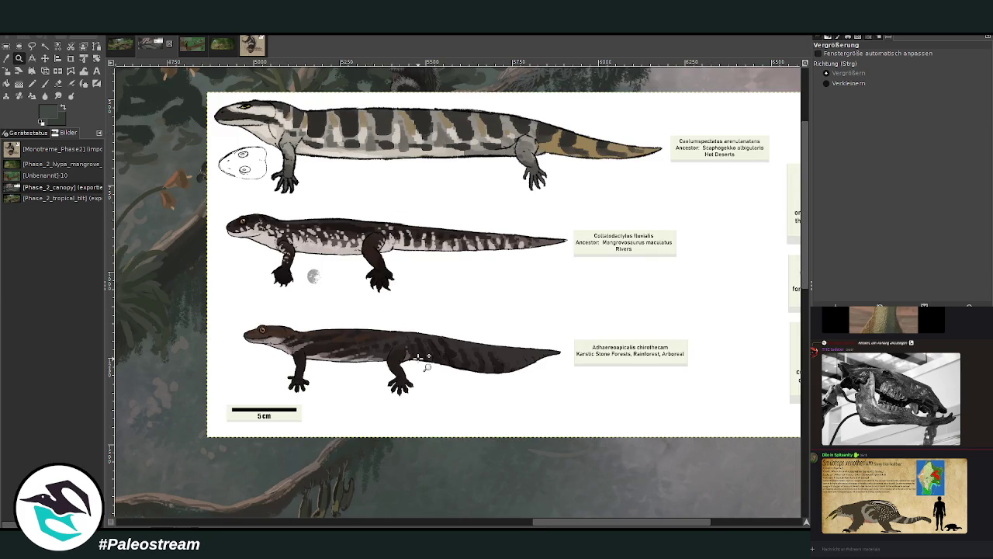
Step: Crop the inset to the bottom salamander panel with its 5 cm scale bar, then zoom out
click(71, 59)
drag(225, 309, 705, 433)
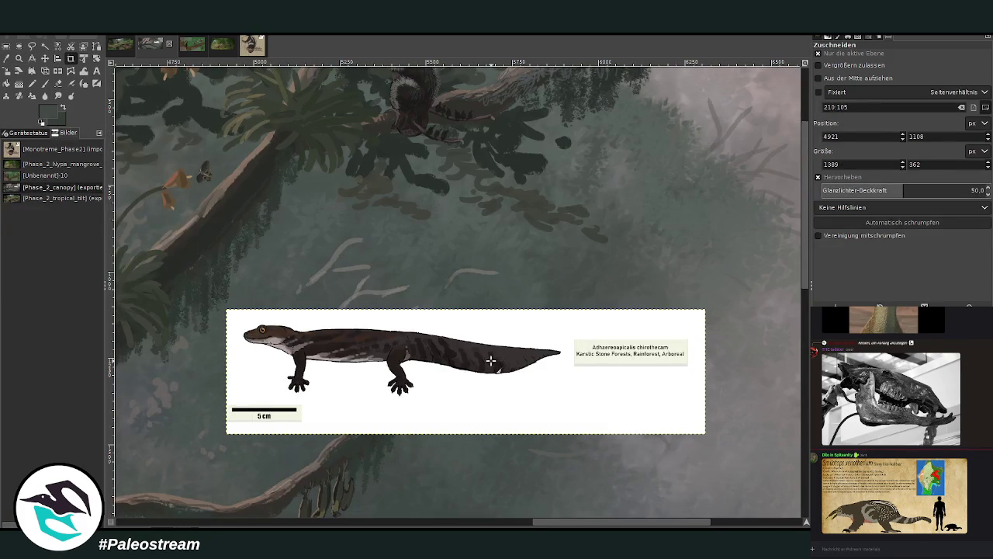
key(z)
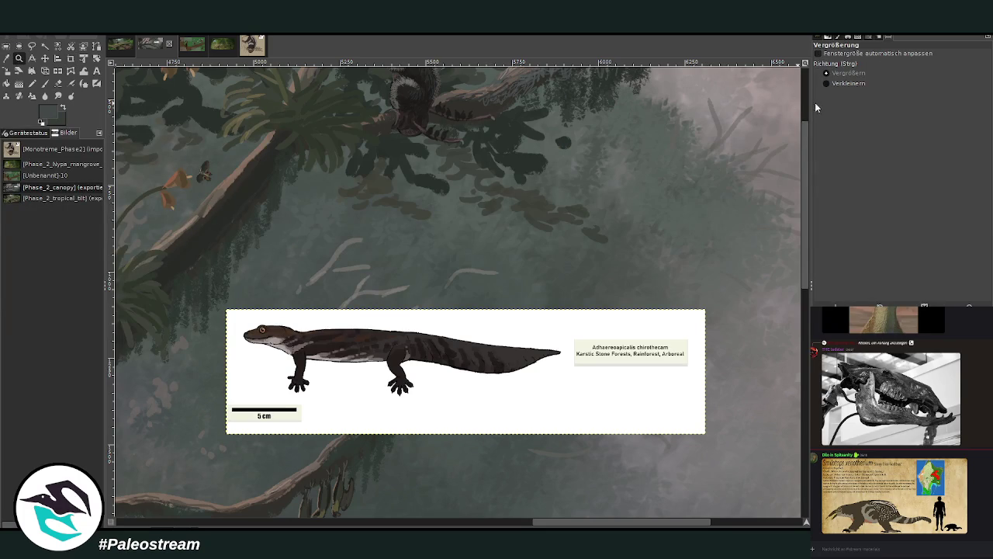
click(836, 85)
click(457, 204)
click(457, 202)
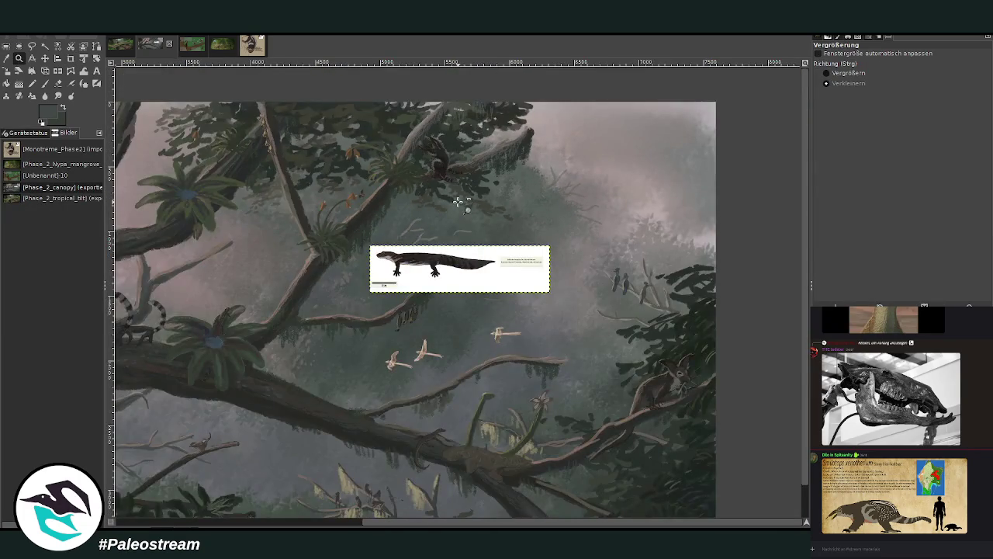
click(457, 200)
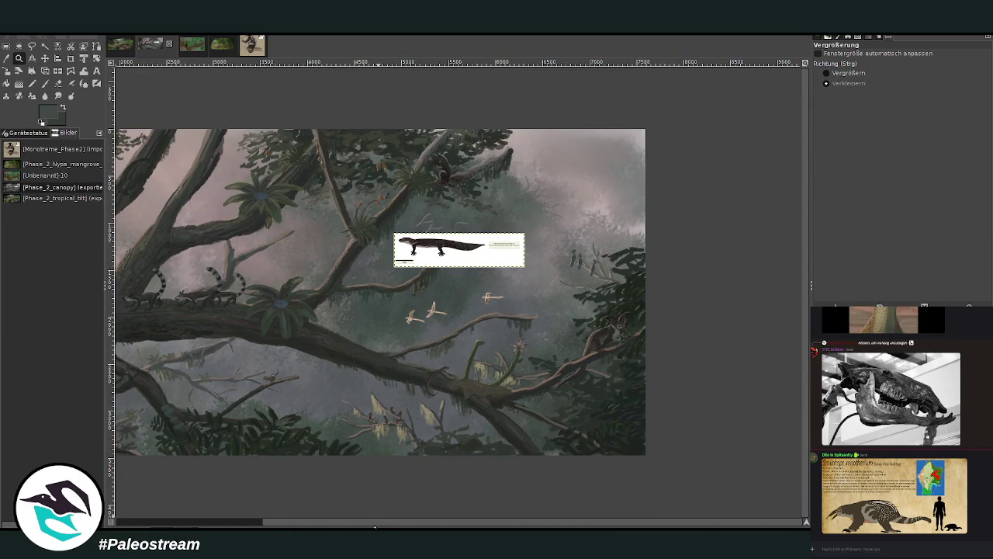
Step: Pan and zoom around the canopy to inspect the bromeliad and branch
drag(375, 526, 236, 522)
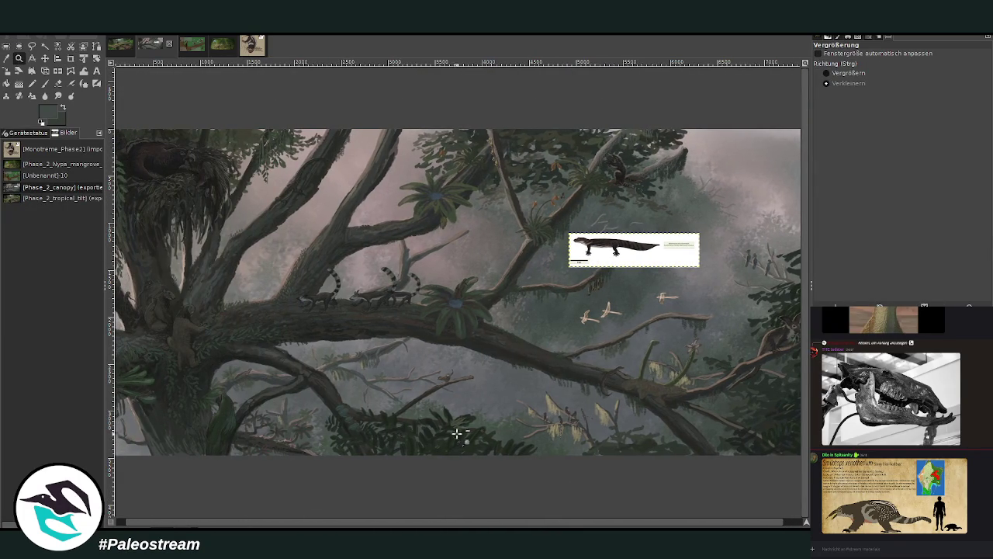
drag(441, 522, 336, 523)
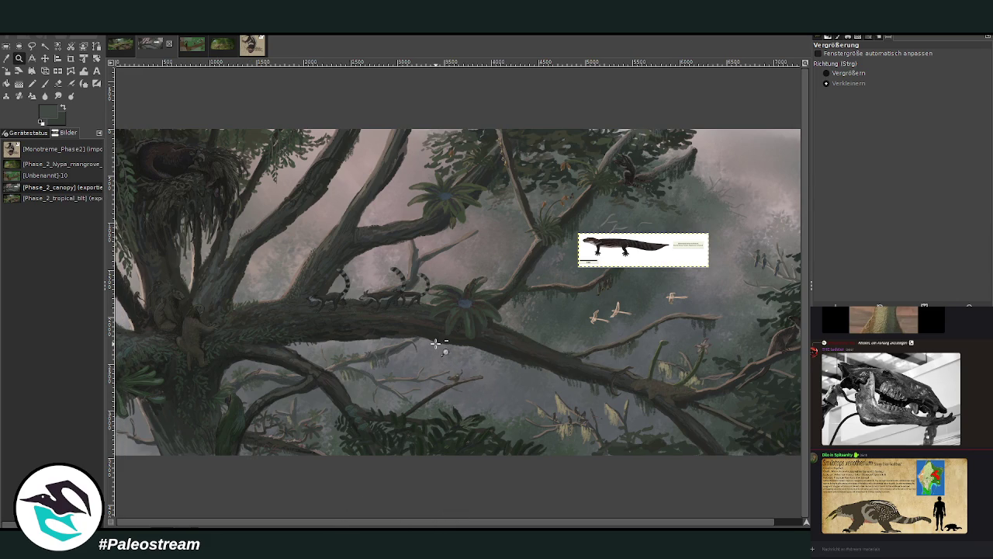
key(ctrl)
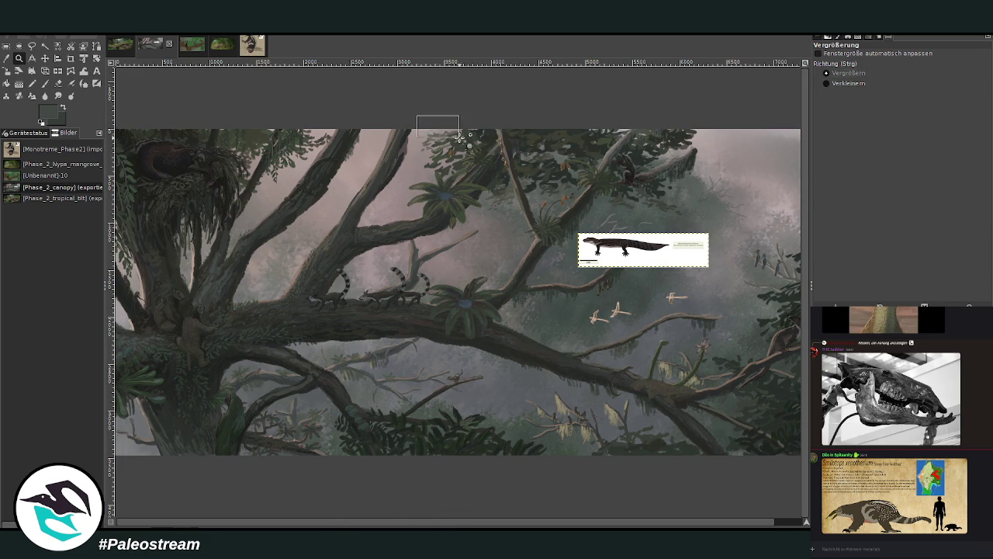
drag(424, 118, 556, 206)
scroll(520, 198, down, 3)
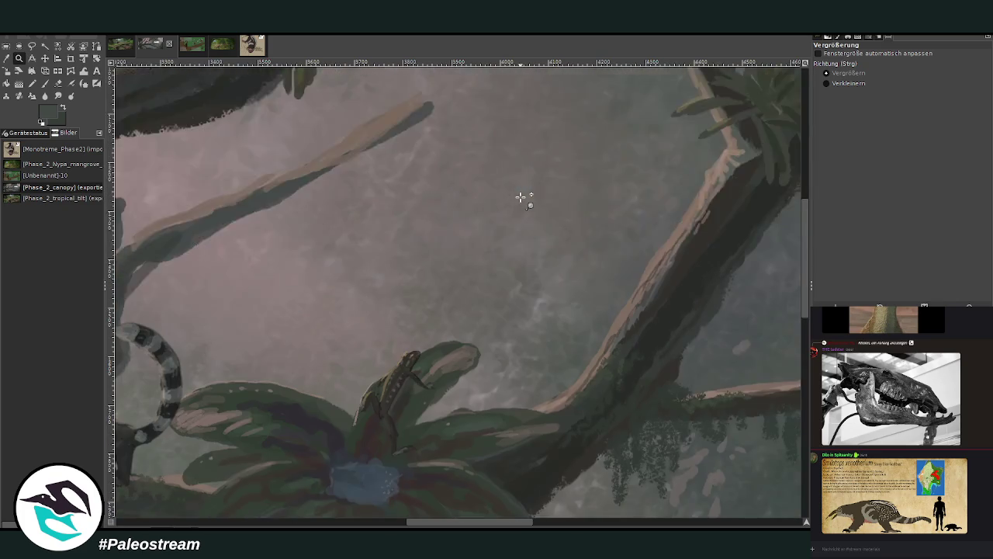
scroll(520, 198, down, 3)
scroll(520, 198, down, 3)
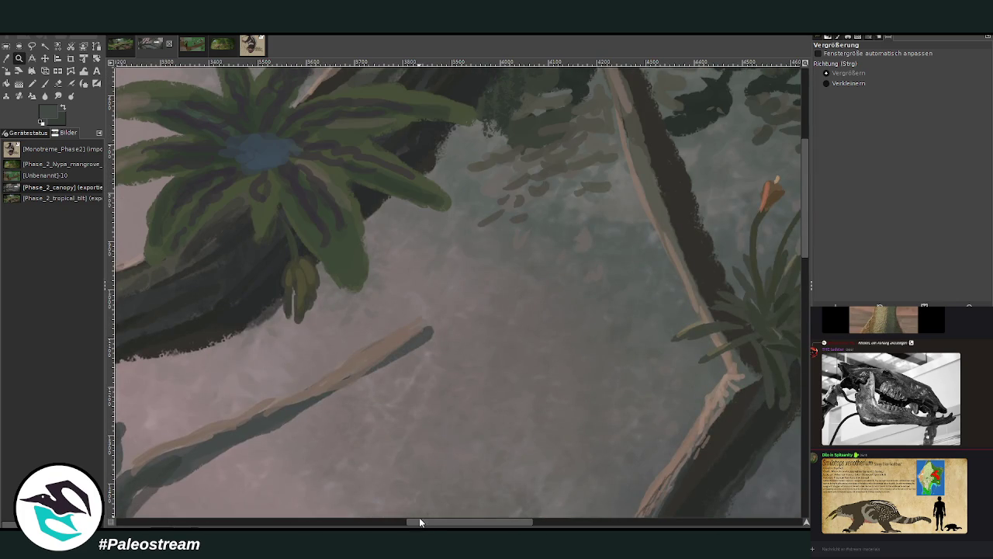
drag(419, 522, 528, 521)
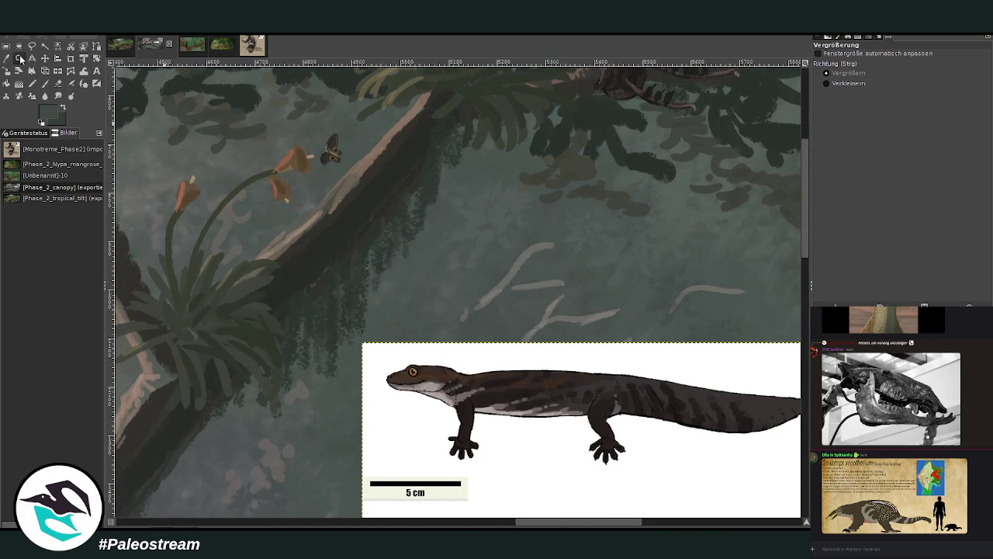
click(827, 83)
click(558, 191)
click(558, 190)
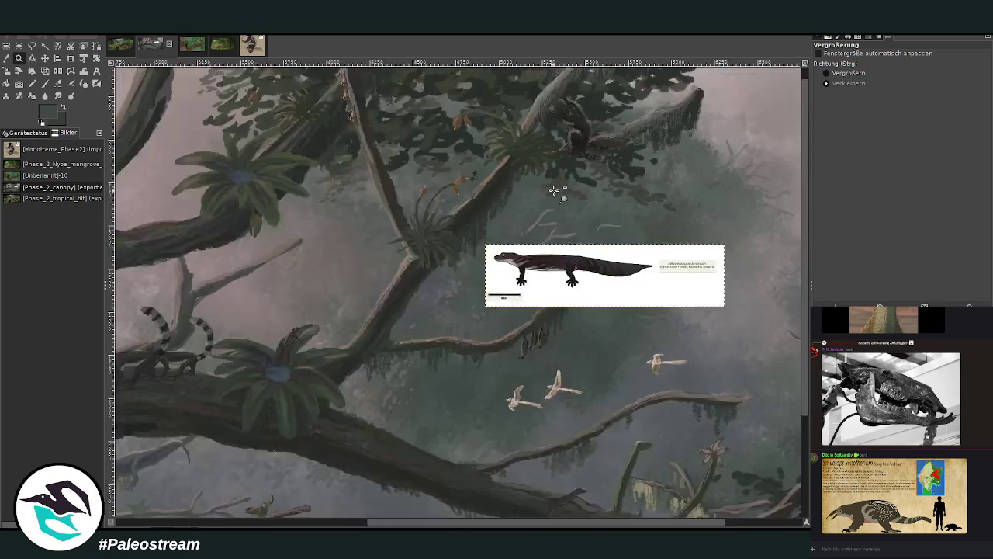
scroll(543, 210, down, 3)
drag(543, 521, 621, 522)
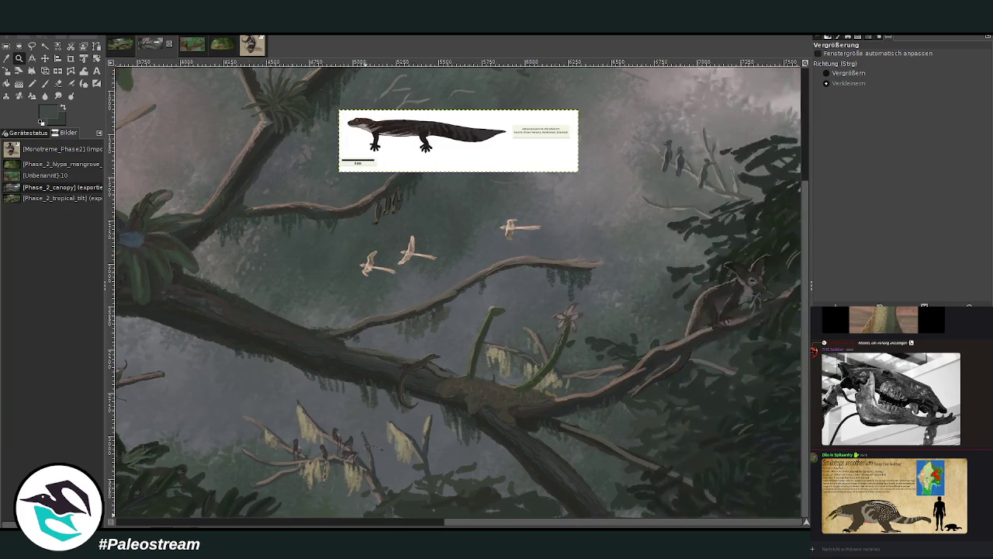
Step: Move the salamander label layer down and left onto the main mossy branch beside the ring-tailed mammals
key(m)
drag(445, 177, 388, 483)
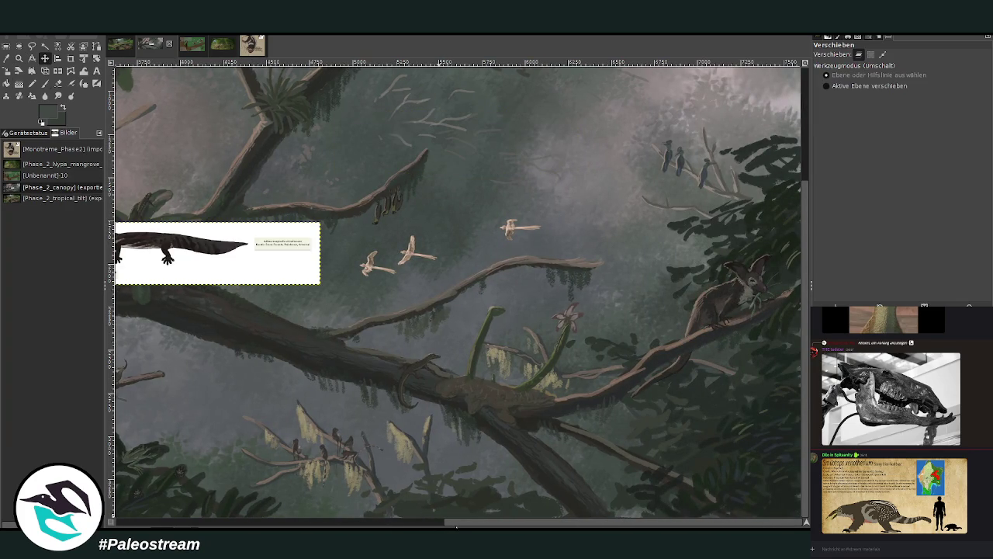
drag(444, 522, 111, 521)
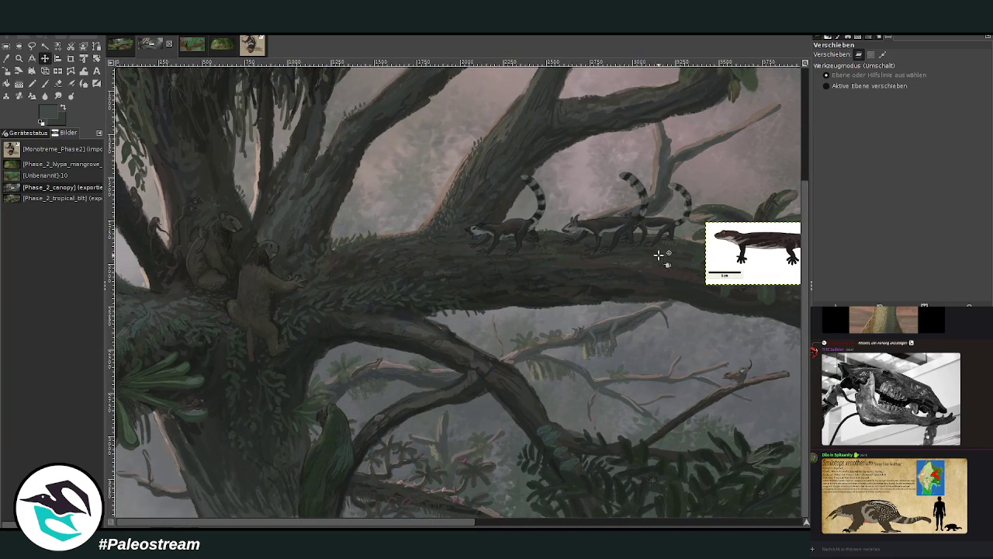
mouse_move(710, 262)
mouse_down()
mouse_move(483, 266)
mouse_move(436, 255)
mouse_up()
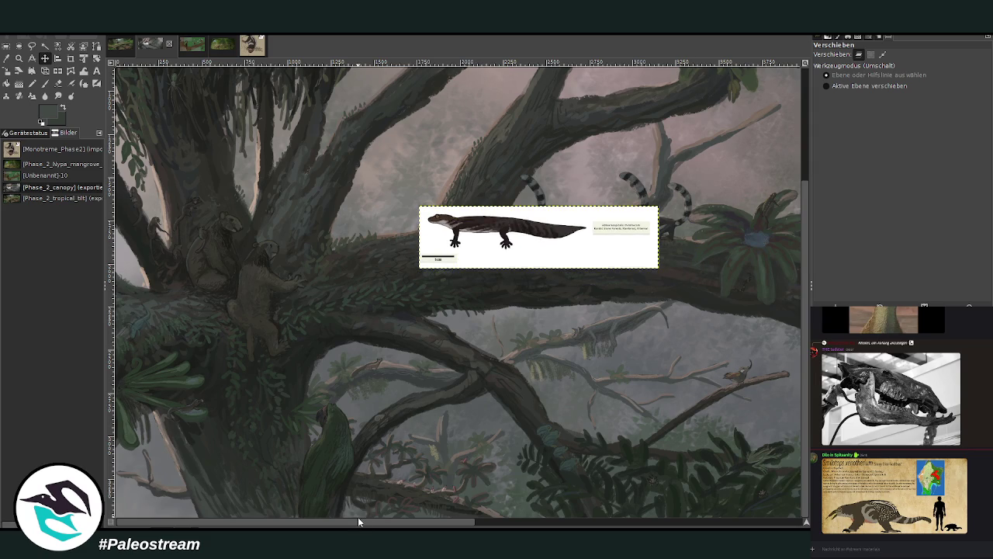
mouse_move(382, 522)
mouse_down()
mouse_move(522, 526)
mouse_move(361, 525)
mouse_up()
scroll(425, 452, up, 3)
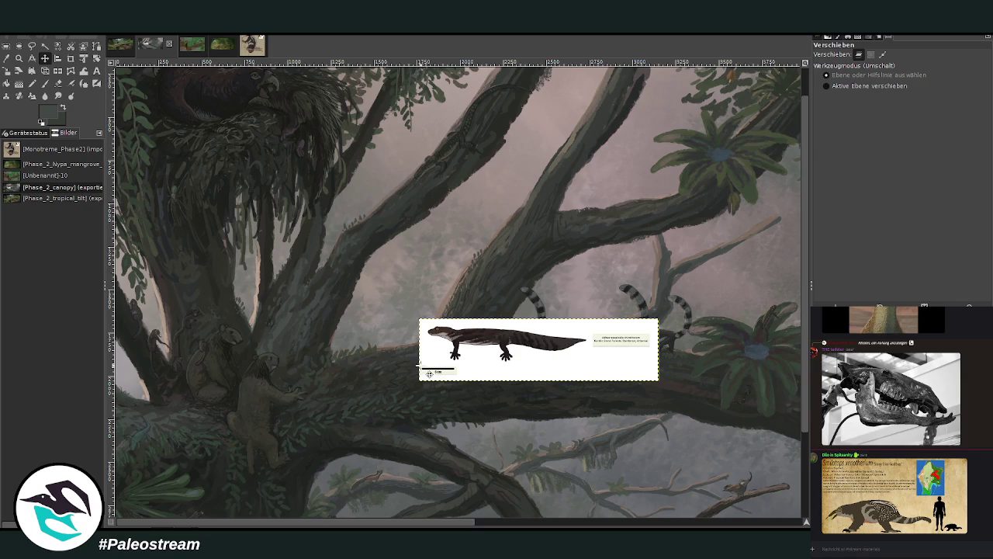
scroll(429, 375, up, 1)
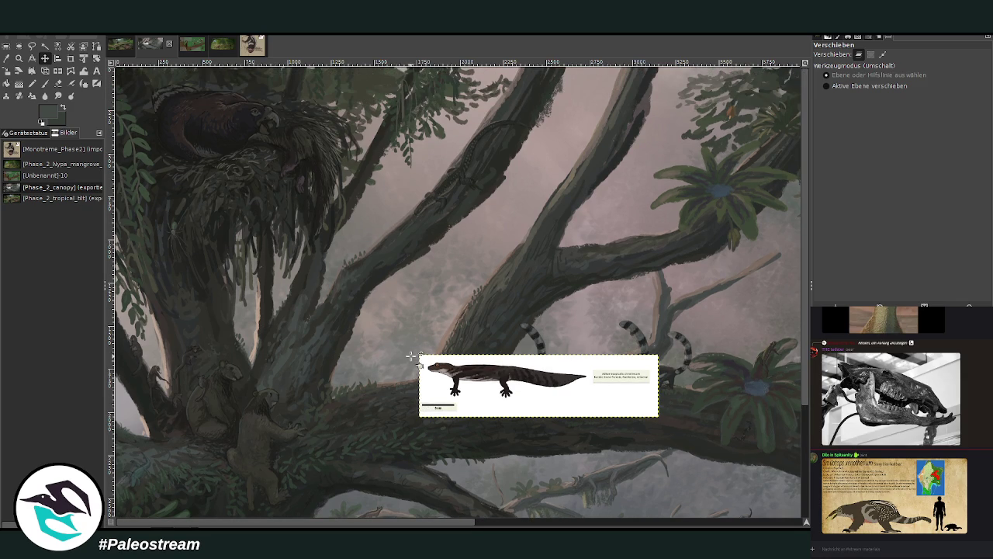
scroll(410, 355, down, 3)
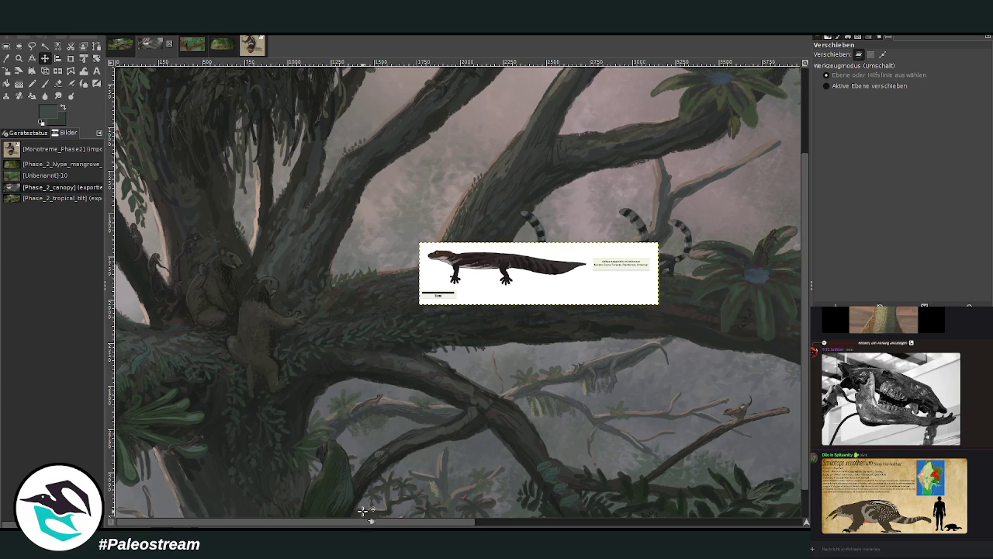
mouse_move(369, 521)
mouse_down()
mouse_move(677, 523)
mouse_move(645, 523)
mouse_up()
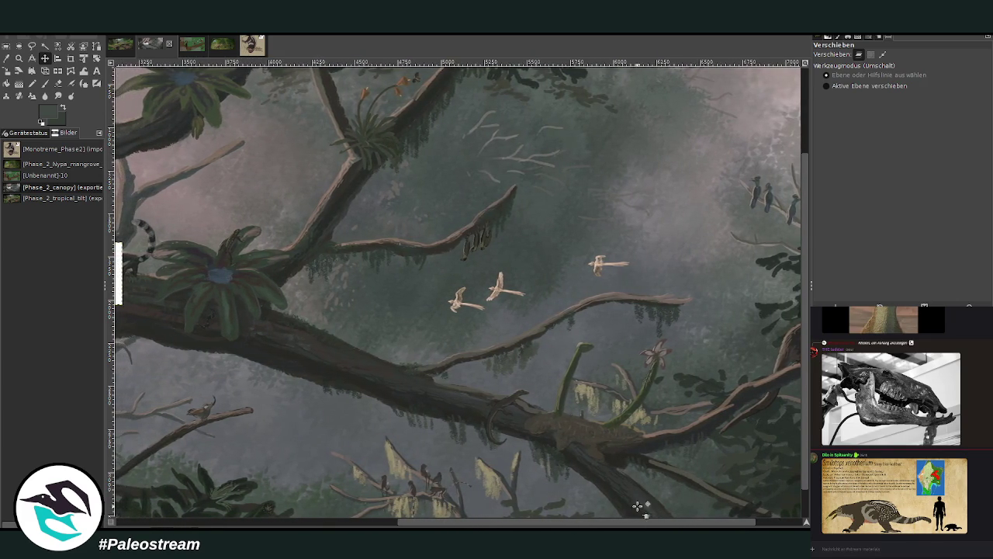
scroll(548, 399, down, 1)
Step: Zoom into the lower branch, sample a colour, and set a large size-101, low-opacity Paintbrush
click(19, 58)
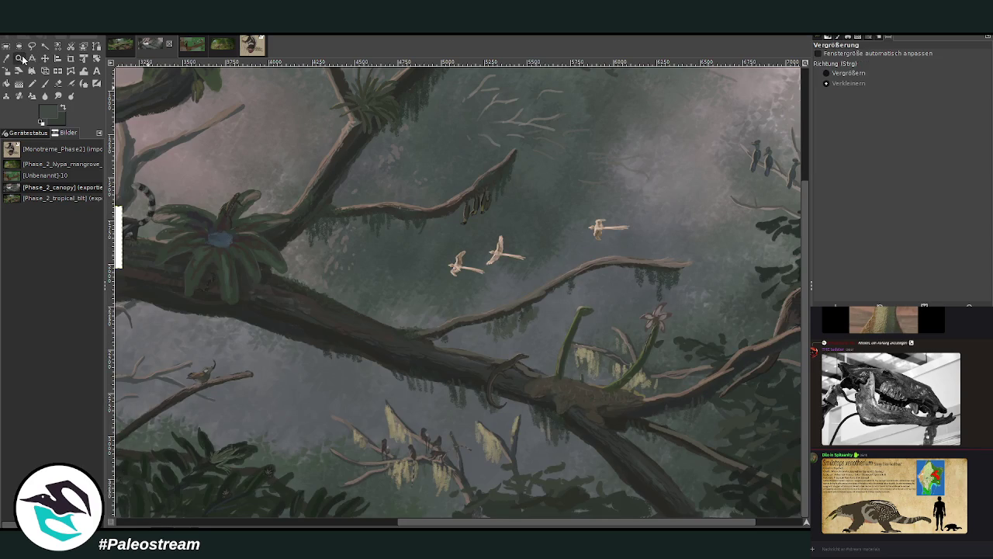
drag(365, 236, 722, 461)
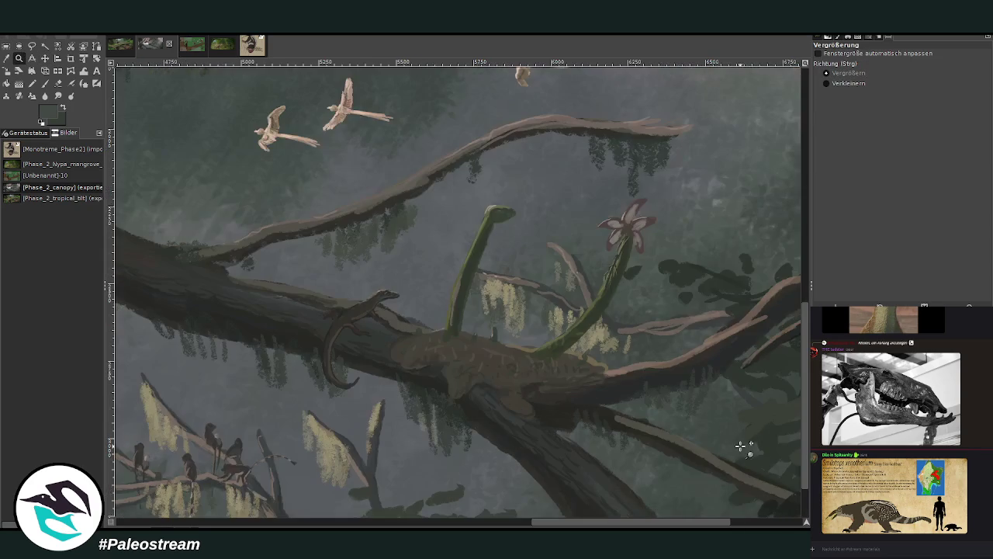
click(6, 58)
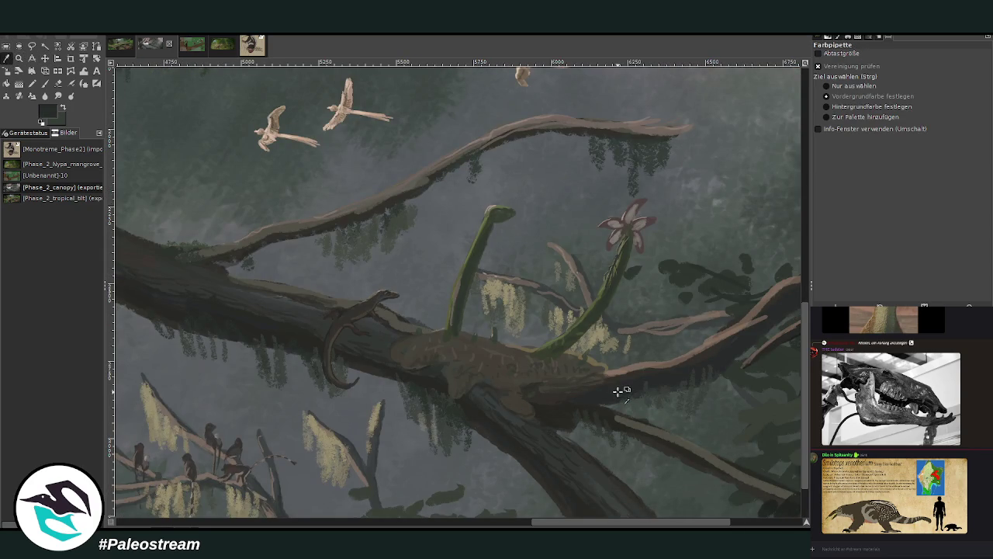
click(44, 83)
drag(838, 111, 850, 111)
drag(872, 72, 835, 71)
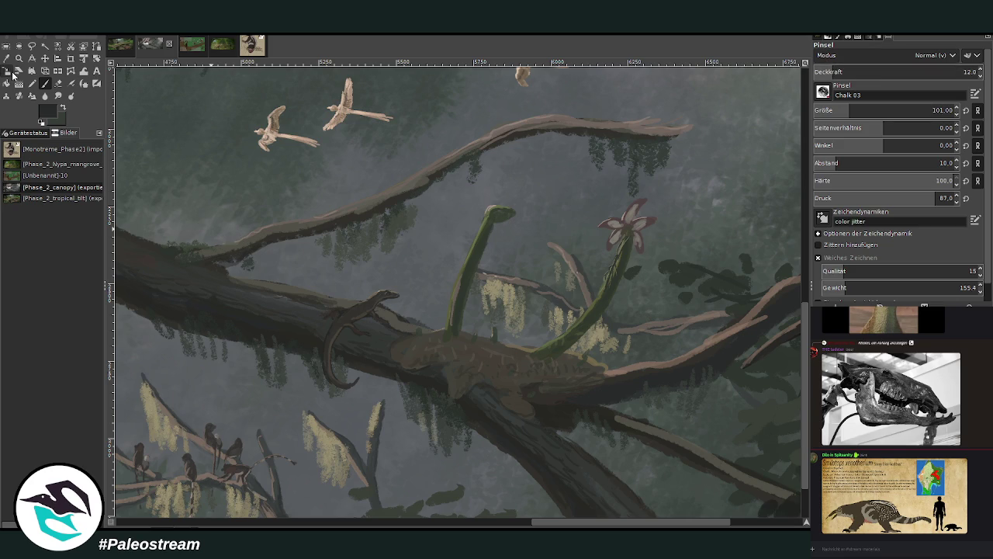
Step: Set brush opacity to about 22 and darken the branch underside with faint chalk strokes
click(45, 59)
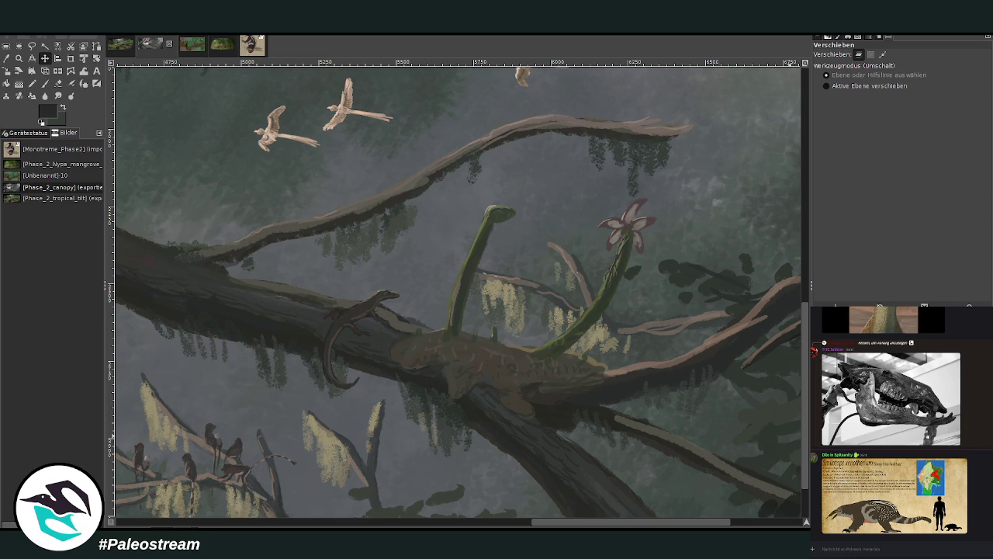
click(45, 83)
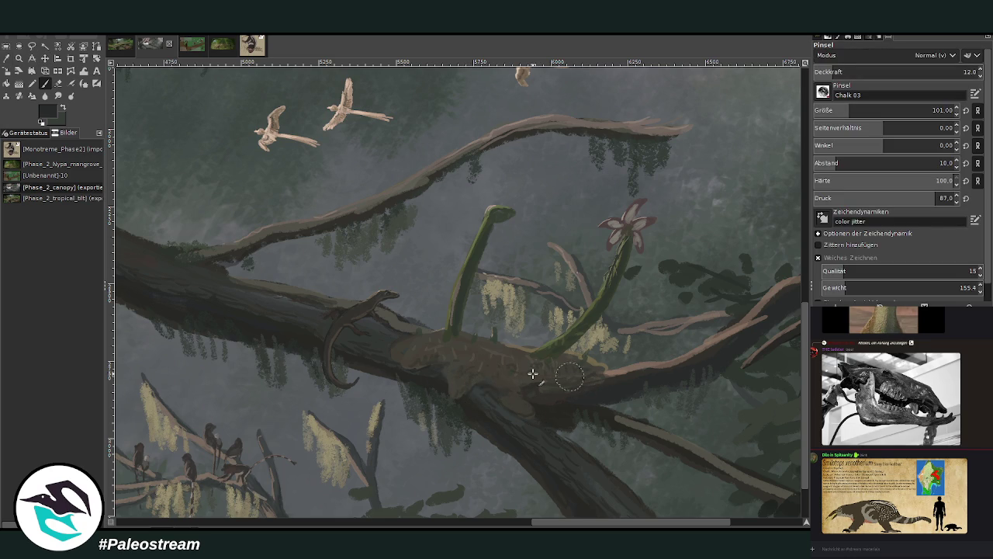
click(849, 72)
drag(849, 71, 850, 72)
mouse_move(465, 366)
mouse_down()
mouse_move(417, 349)
mouse_move(533, 381)
mouse_move(528, 401)
mouse_move(554, 417)
mouse_move(603, 391)
mouse_move(385, 360)
mouse_up()
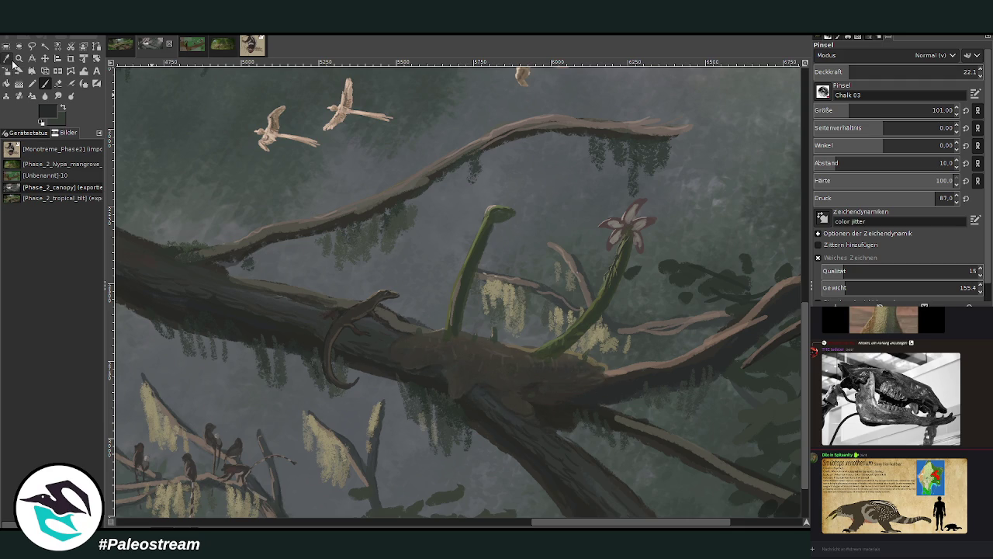
click(18, 58)
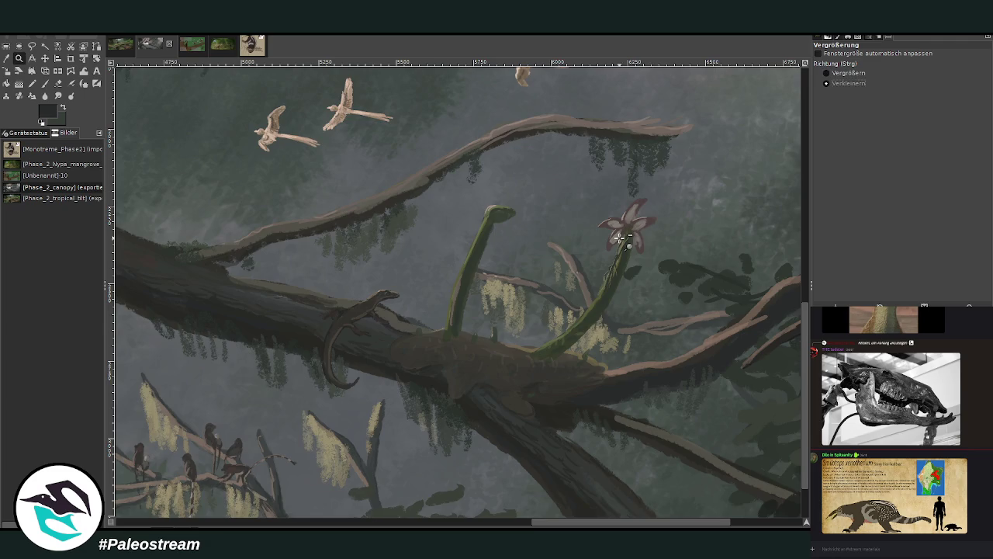
Step: Zoom out to the whole painting, then zoom in around the salamander info card
ctrl+click(621, 236)
ctrl+click(620, 237)
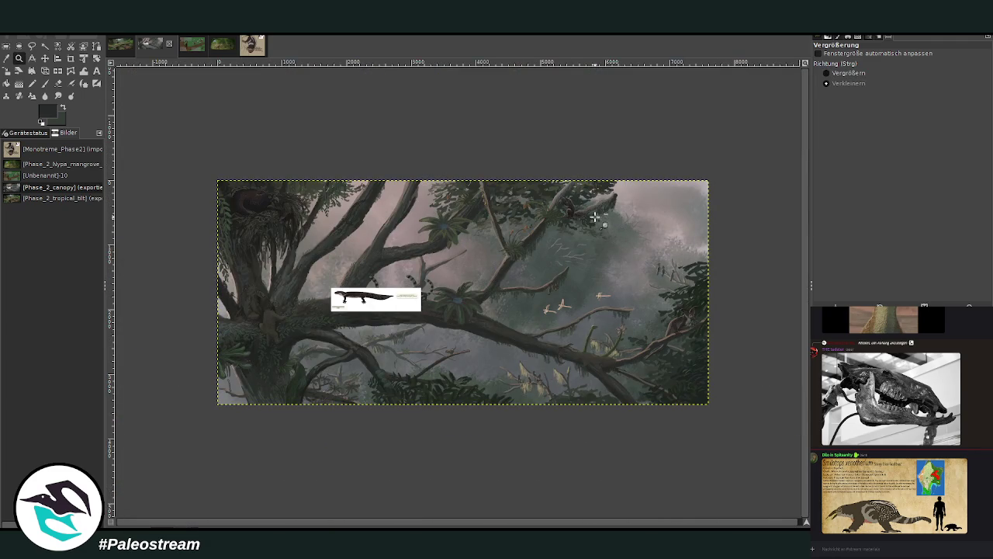
click(848, 72)
drag(194, 168, 605, 398)
scroll(667, 384, down, 1)
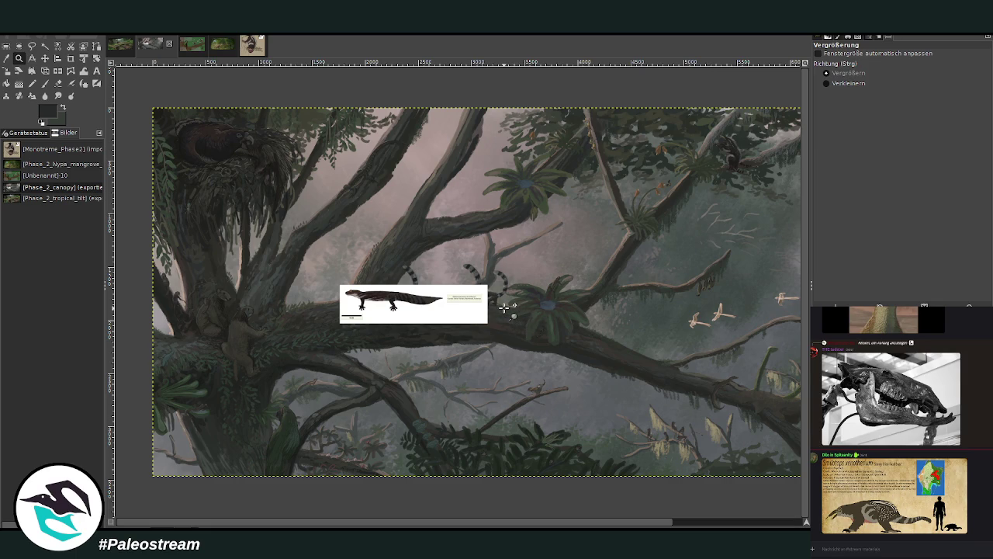
drag(373, 311, 627, 448)
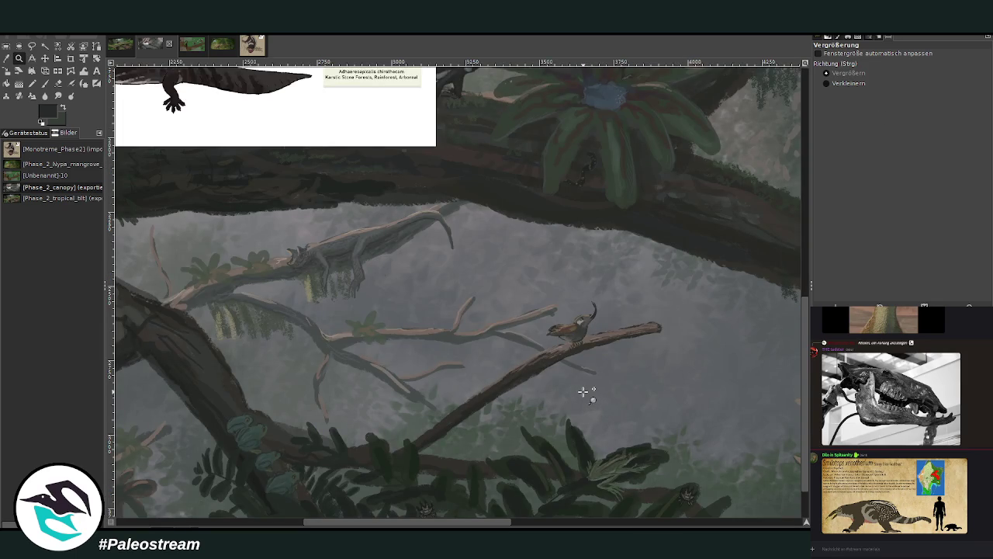
scroll(583, 390, up, 2)
scroll(583, 391, up, 2)
mouse_move(449, 520)
mouse_down()
mouse_move(422, 526)
mouse_move(611, 525)
mouse_move(426, 526)
mouse_up()
scroll(419, 480, left, 3)
scroll(419, 472, up, 2)
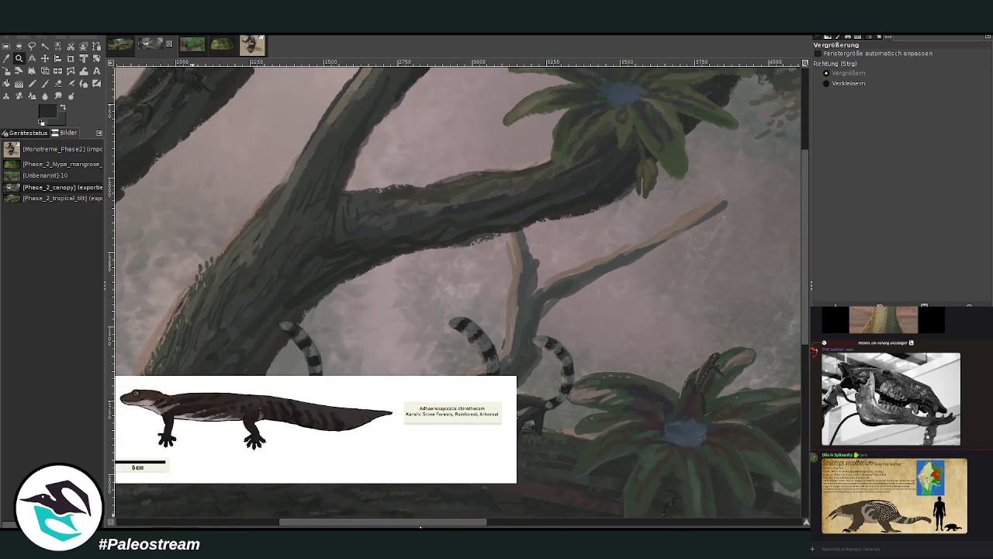
Step: Drag the salamander info card toward the centre-right of the painting
click(44, 58)
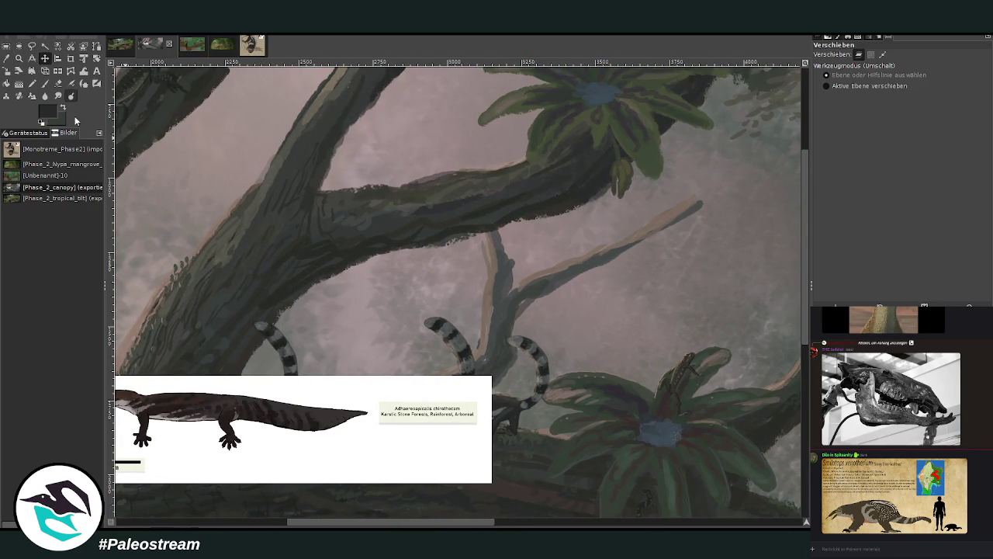
drag(233, 404, 541, 327)
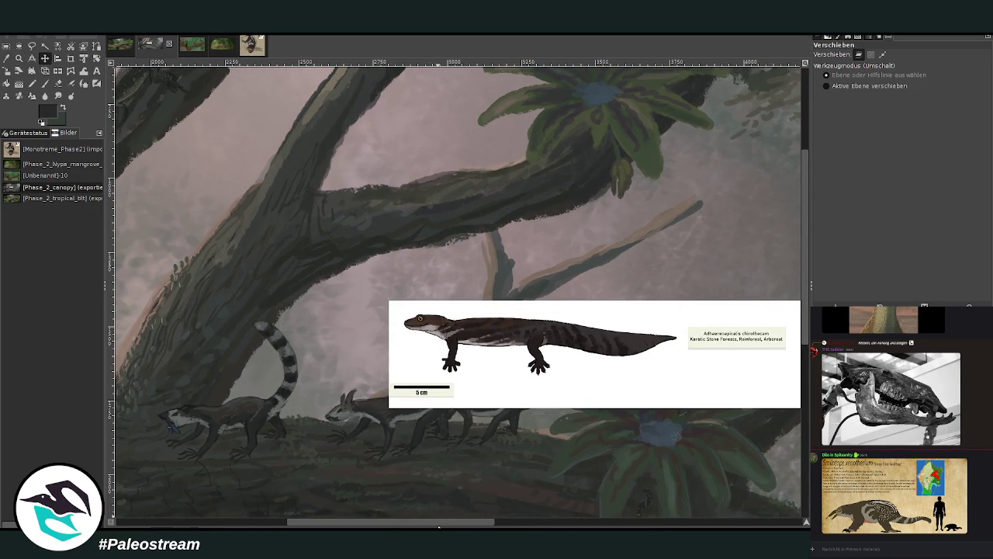
drag(443, 521, 523, 521)
drag(440, 352, 565, 300)
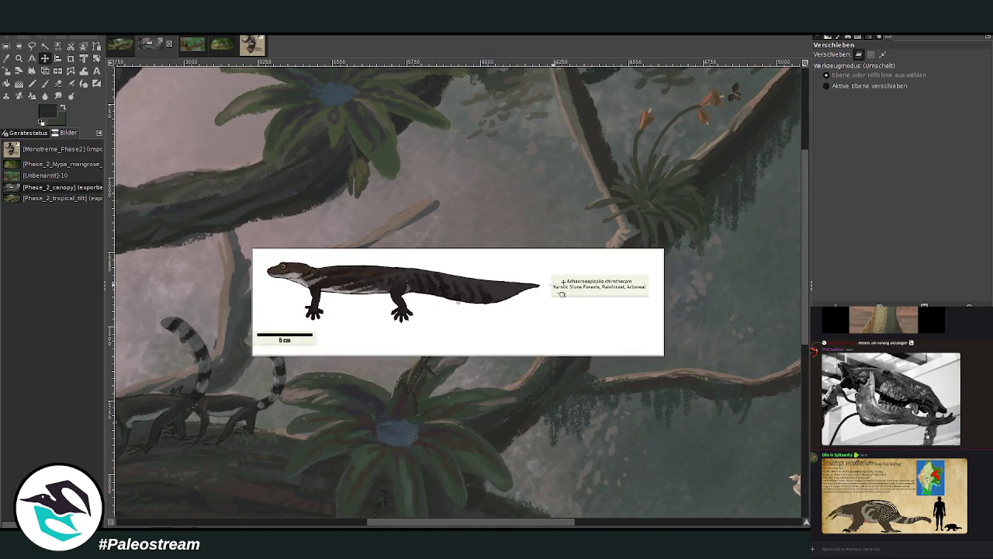
scroll(435, 309, up, 5)
scroll(436, 308, down, 3)
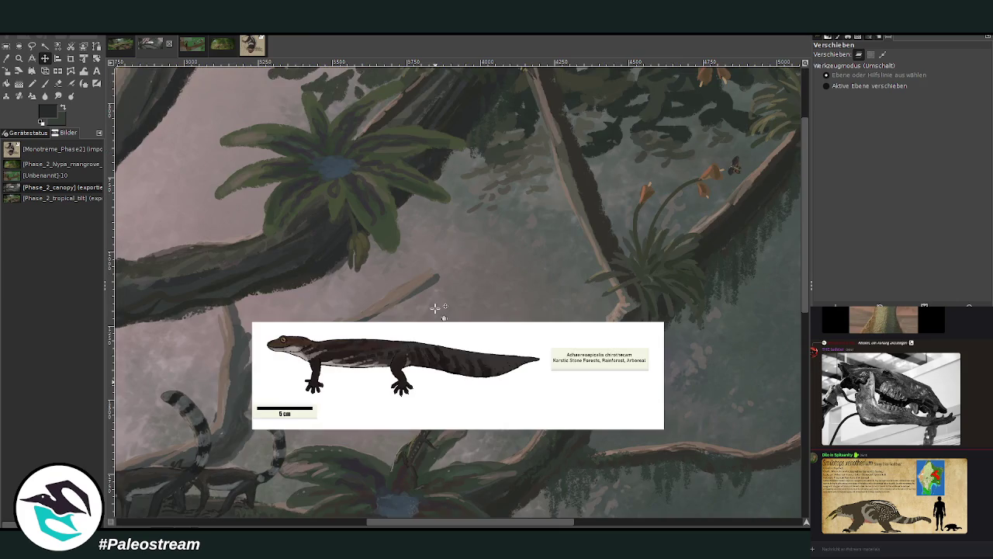
drag(385, 363, 399, 305)
scroll(399, 309, up, 3)
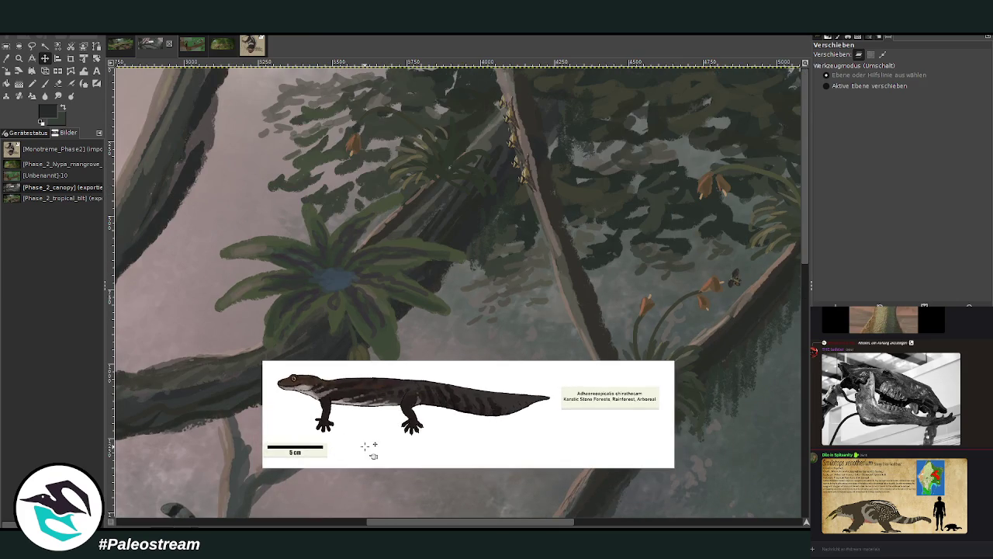
drag(386, 526, 126, 524)
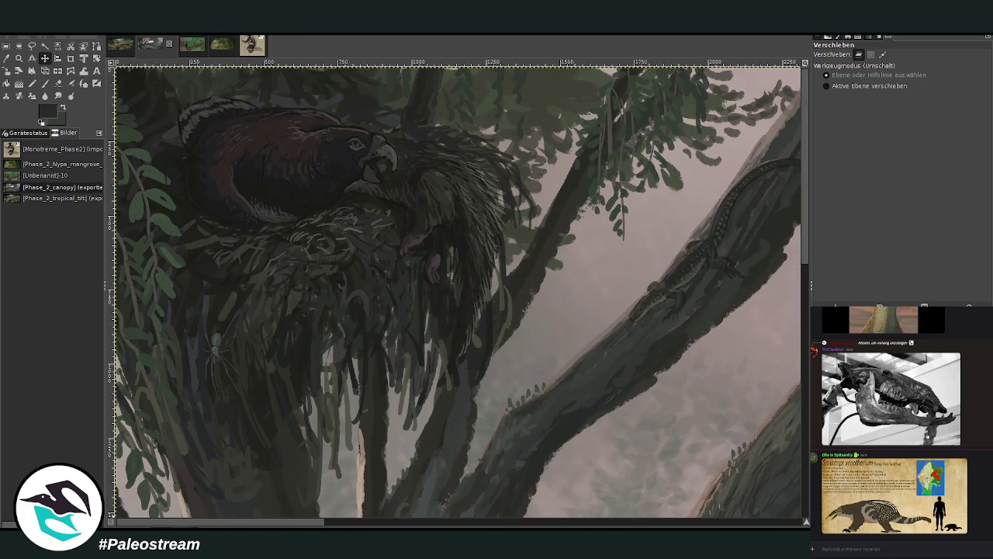
drag(217, 523, 526, 523)
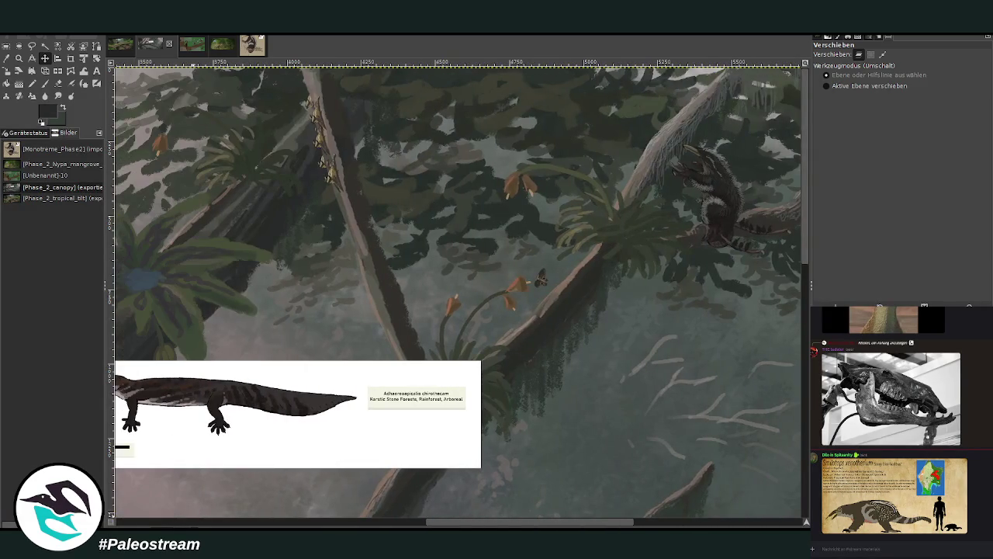
Step: Fine-tune the info card's position over the misty canopy in the right half
scroll(492, 393, down, 6)
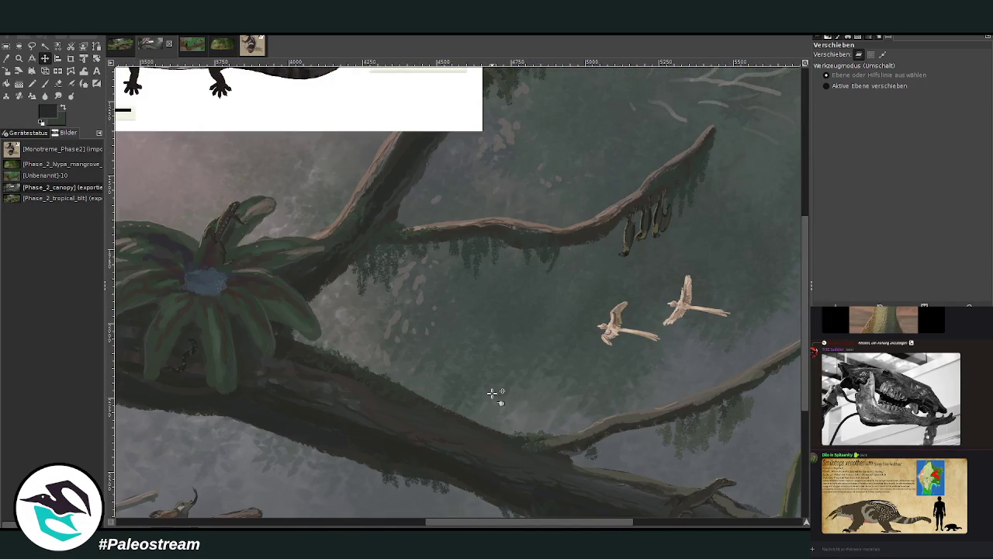
scroll(492, 393, down, 5)
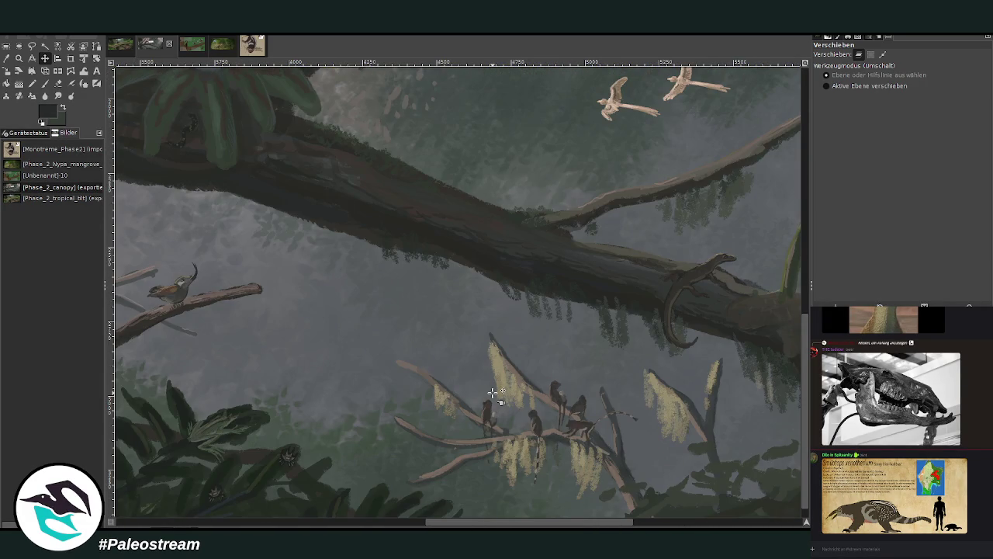
scroll(492, 394, up, 5)
scroll(492, 393, up, 3)
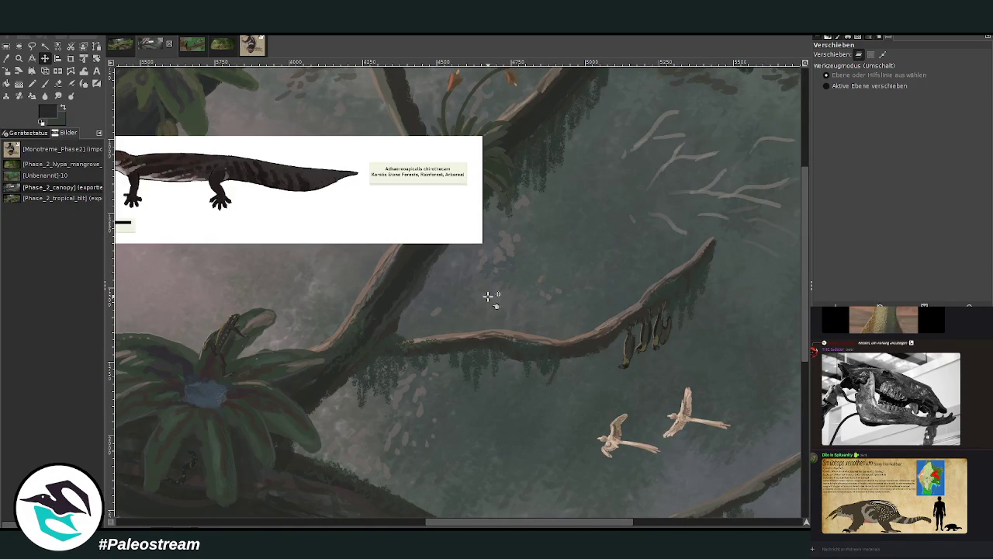
drag(332, 218, 625, 396)
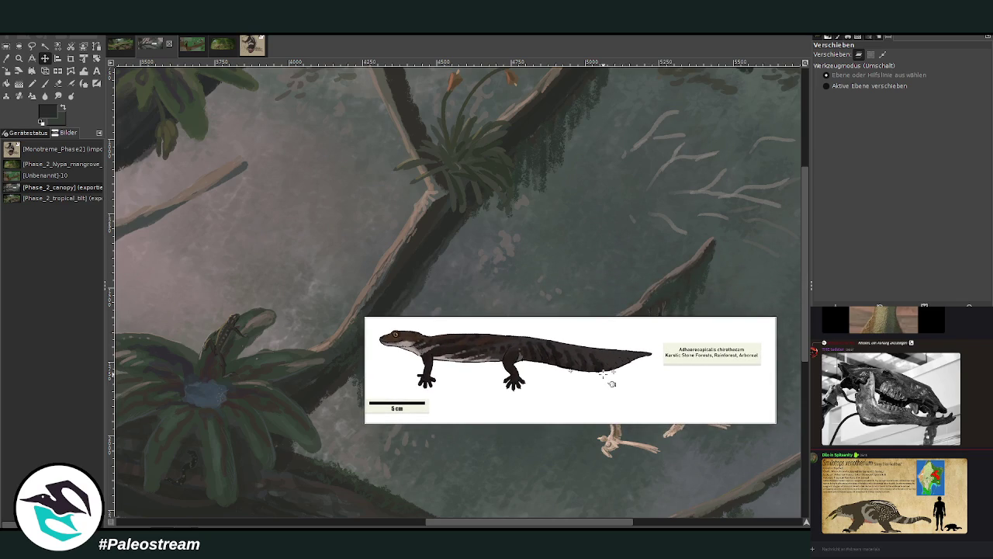
drag(612, 383, 608, 270)
scroll(486, 380, up, 3)
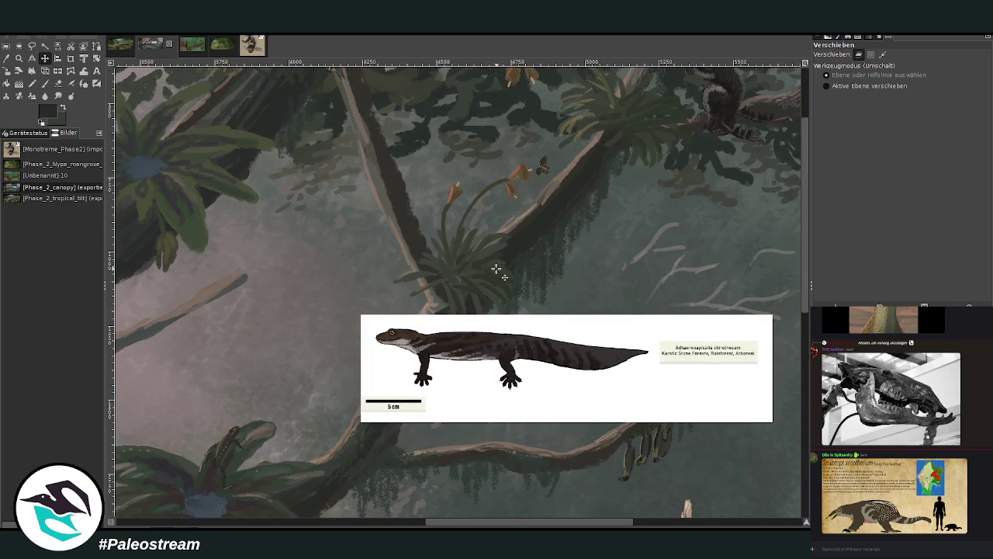
drag(486, 380, 376, 310)
mouse_move(441, 521)
mouse_down()
mouse_move(355, 522)
mouse_move(411, 524)
mouse_up()
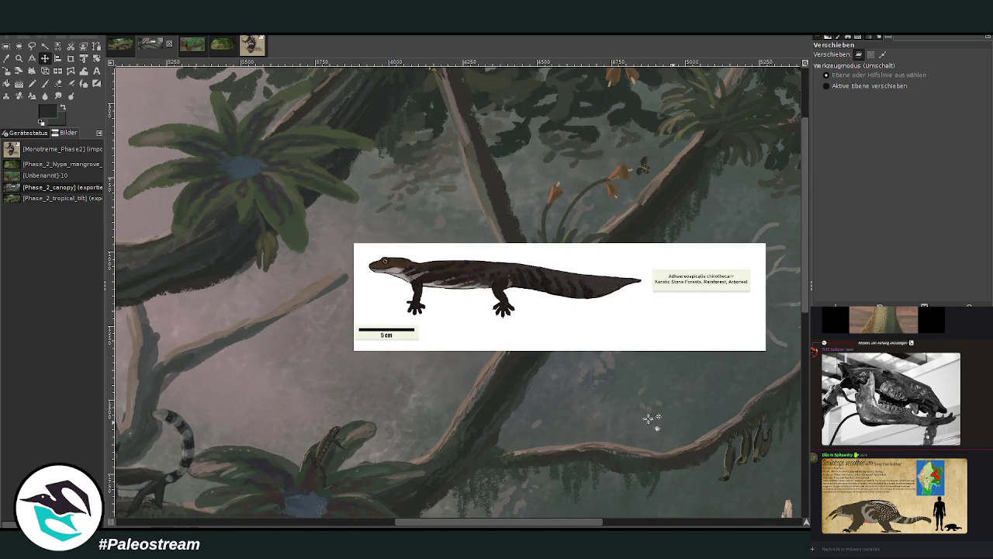
scroll(557, 398, up, 3)
mouse_move(527, 397)
mouse_down()
mouse_move(535, 502)
mouse_move(500, 391)
mouse_up()
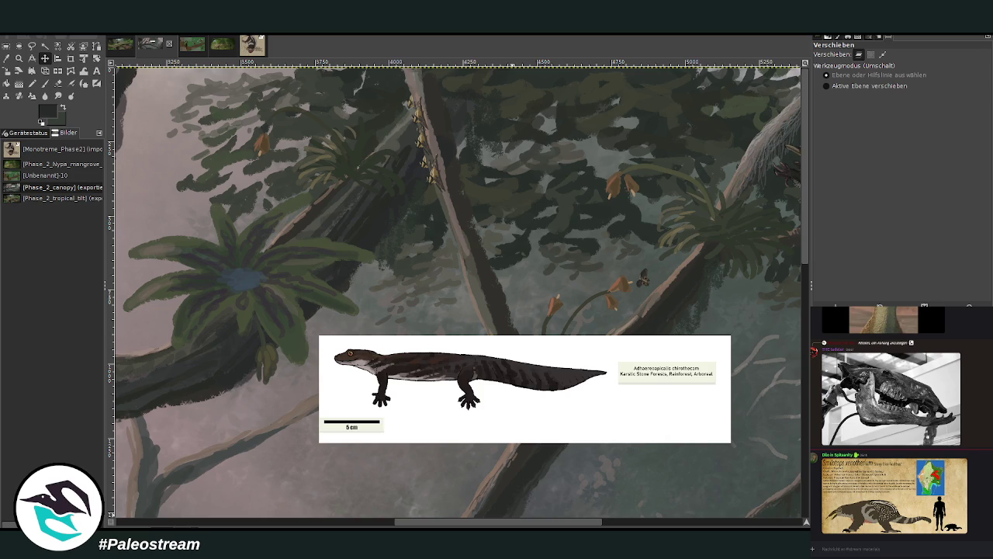
scroll(342, 389, left, 10)
Step: Scroll around the left and centre of the painting to inspect it
scroll(341, 390, left, 10)
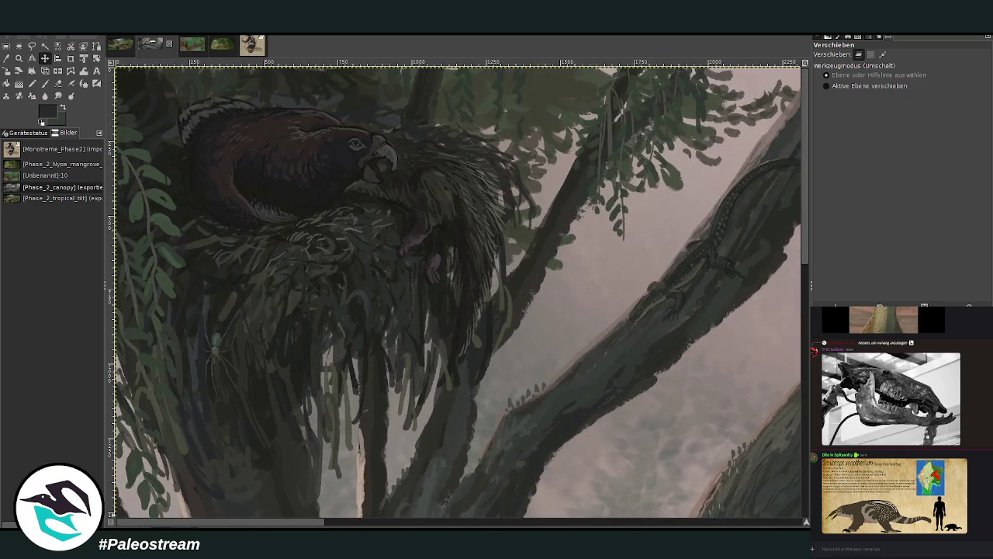
scroll(341, 389, left, 5)
scroll(342, 389, down, 3)
scroll(368, 384, up, 5)
scroll(368, 384, down, 3)
scroll(368, 383, down, 3)
scroll(367, 384, up, 2)
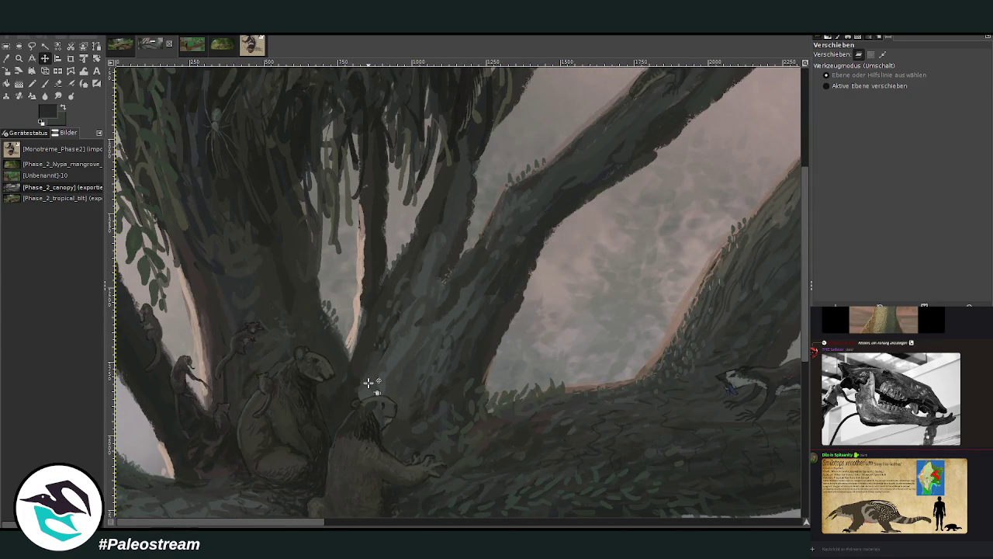
scroll(368, 383, down, 3)
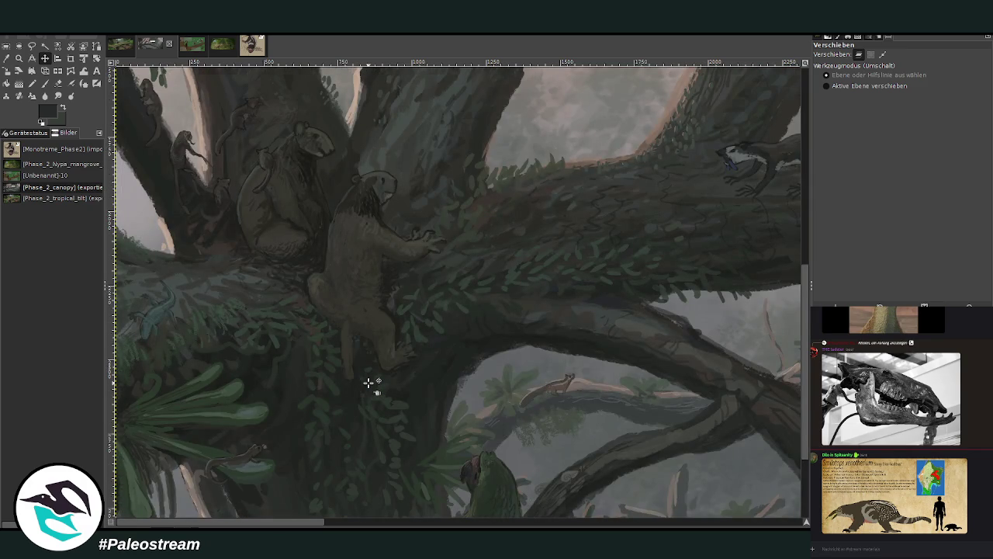
scroll(368, 382, down, 2)
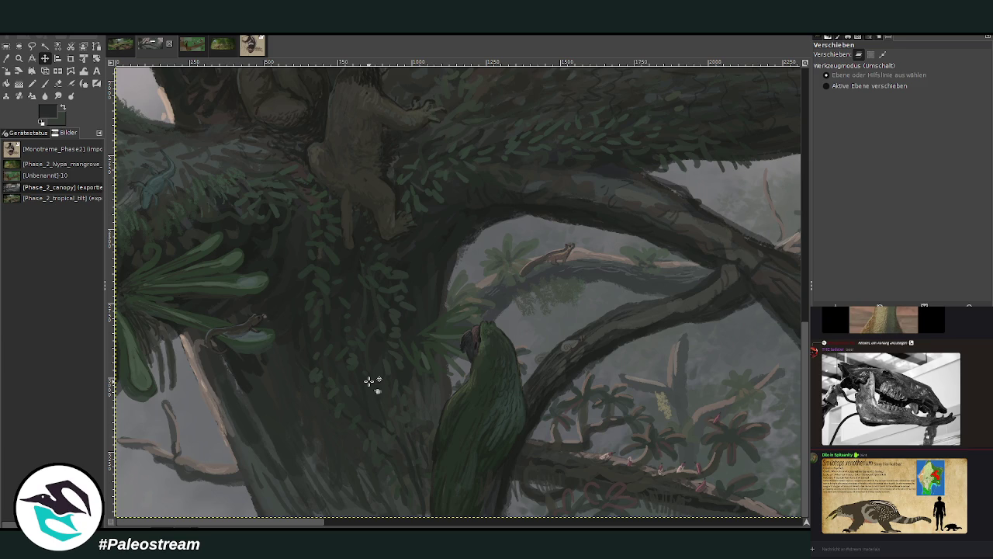
scroll(369, 382, up, 2)
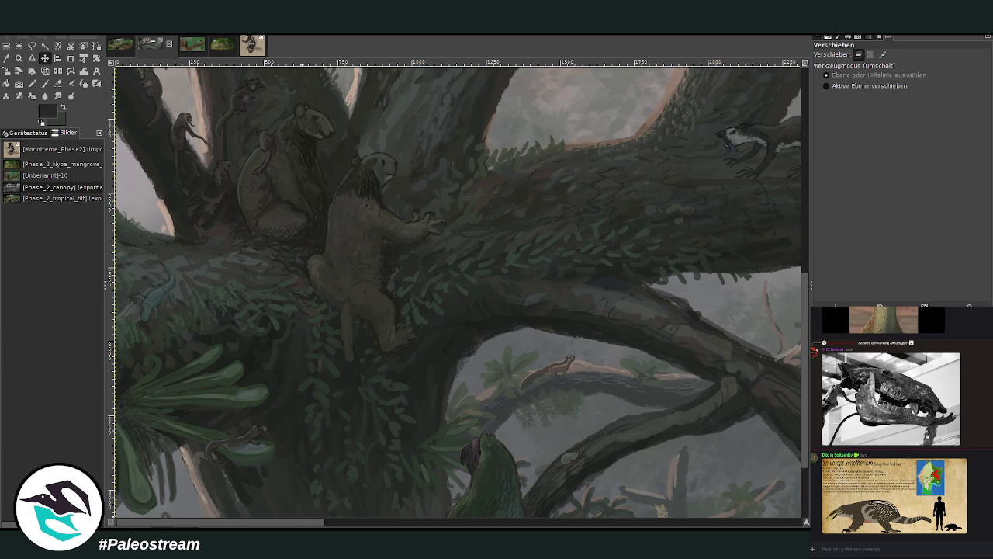
Step: Pan right and drag the salamander card further right into the misty upper-right canopy
scroll(457, 293, right, 5)
scroll(458, 293, right, 5)
scroll(458, 293, right, 5)
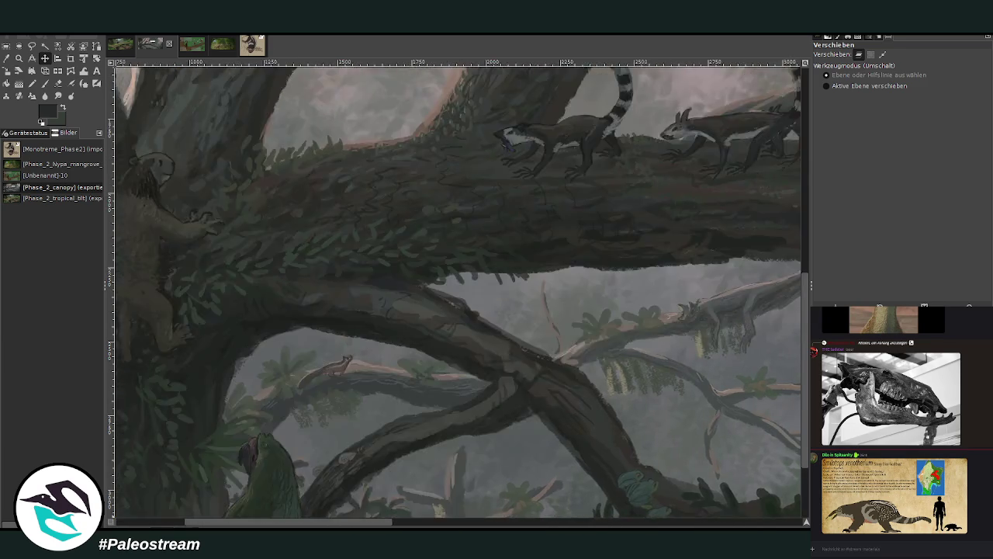
scroll(458, 293, right, 3)
scroll(458, 292, up, 3)
scroll(457, 293, down, 3)
scroll(458, 293, right, 3)
scroll(457, 292, right, 3)
scroll(457, 293, right, 3)
scroll(443, 394, right, 3)
scroll(409, 377, up, 2)
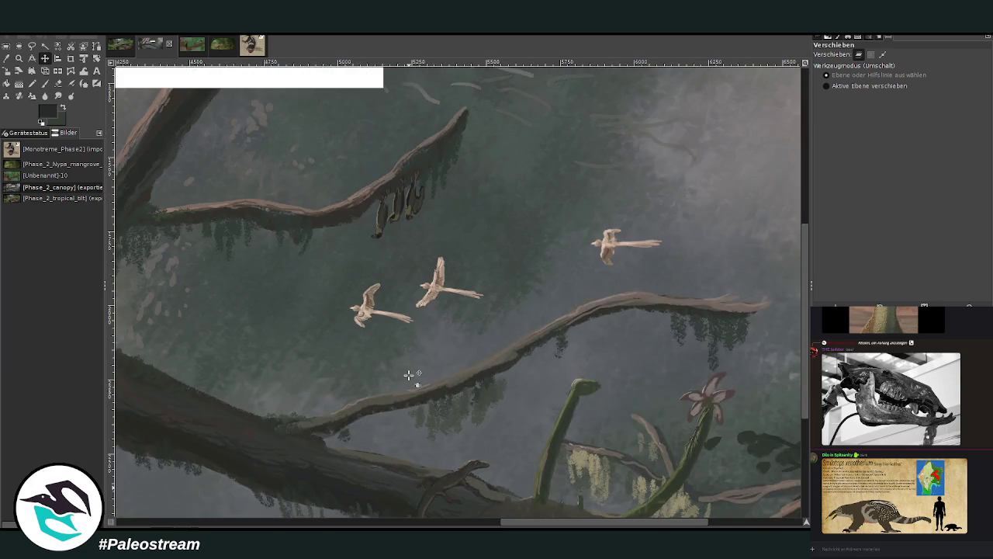
scroll(408, 374, up, 4)
scroll(409, 375, down, 3)
scroll(409, 375, up, 3)
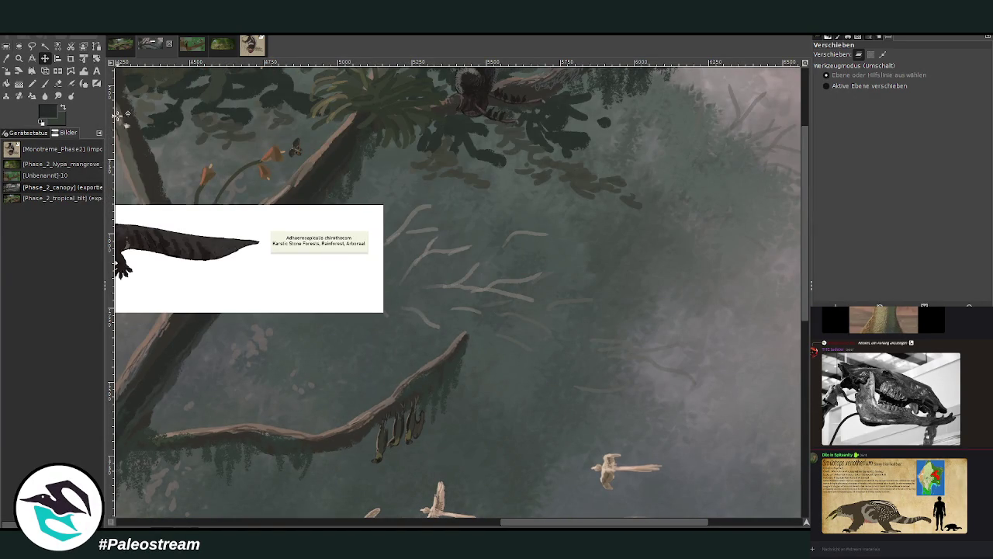
drag(203, 242, 506, 303)
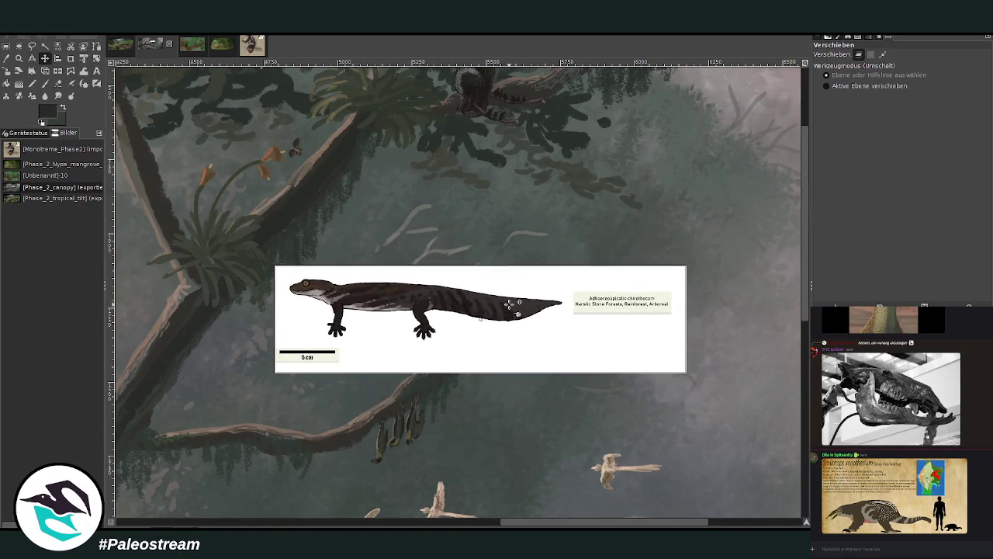
scroll(396, 235, up, 3)
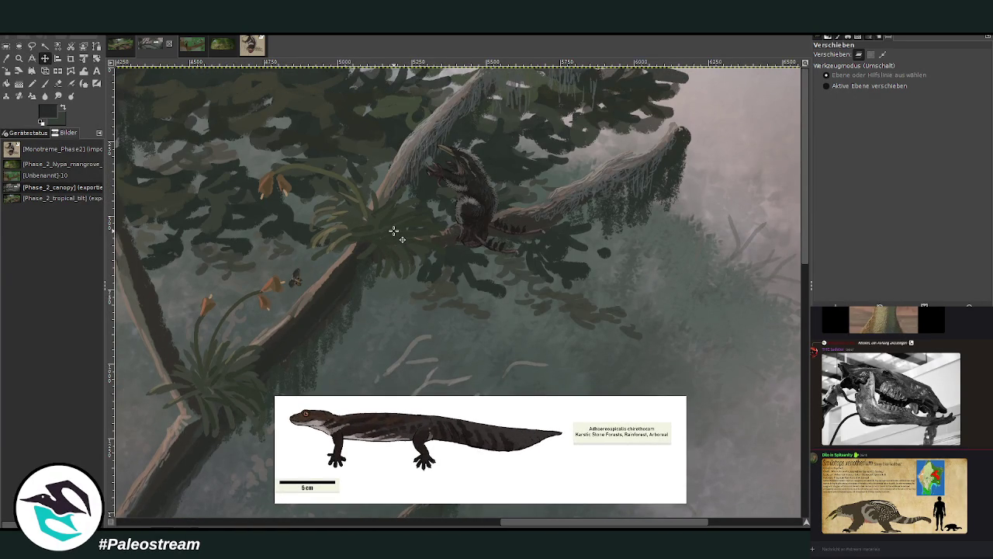
click(19, 59)
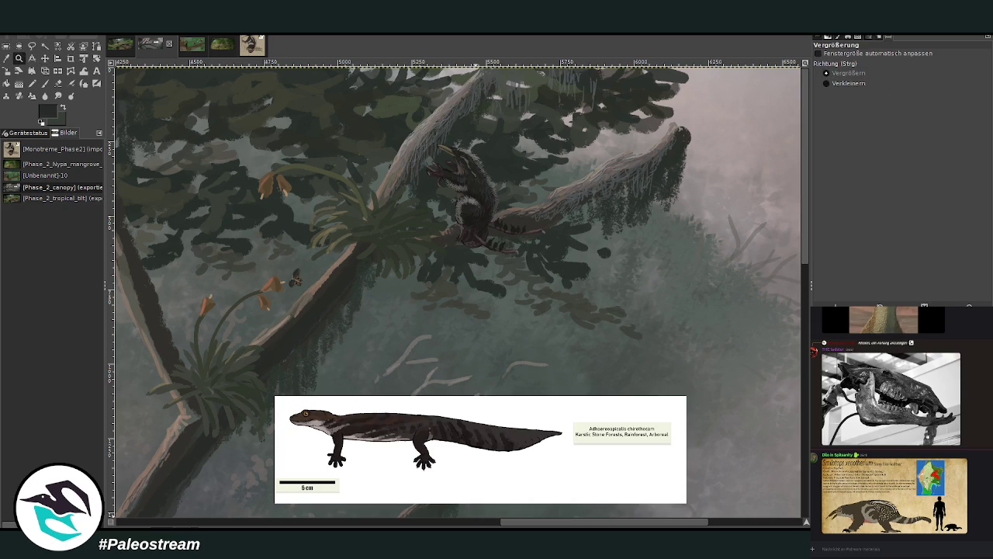
scroll(473, 523, left, 2)
scroll(471, 525, left, 2)
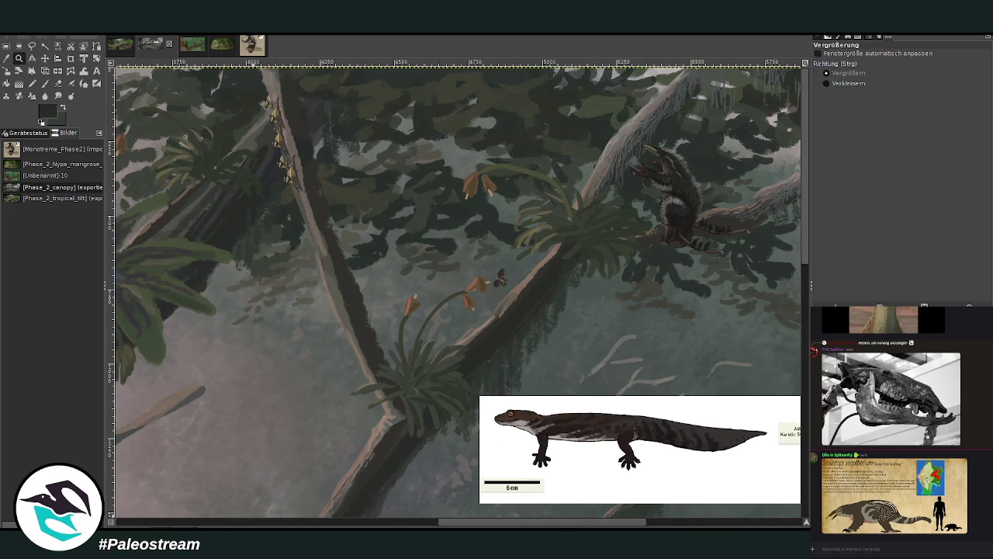
scroll(981, 465, up, 10)
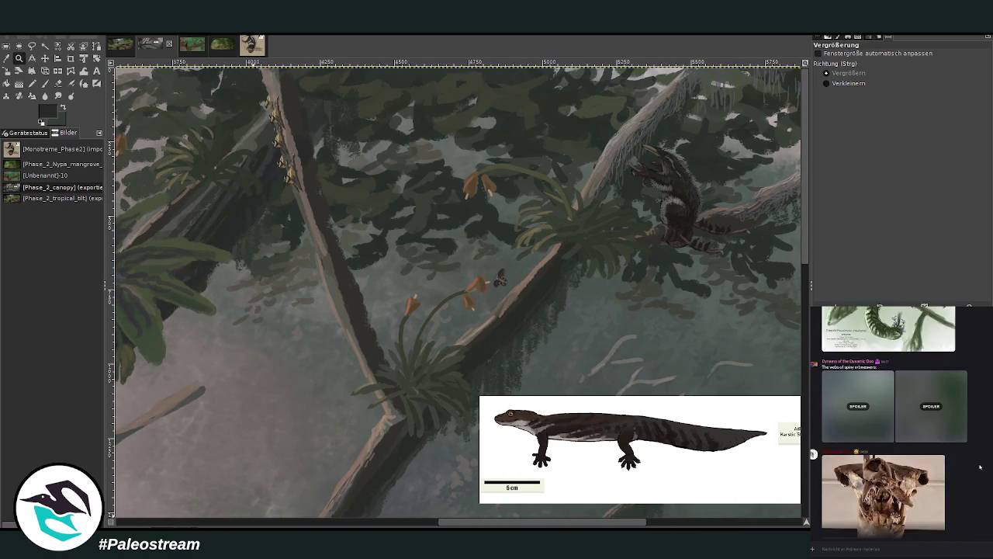
scroll(981, 466, up, 3)
scroll(981, 465, up, 3)
scroll(981, 466, up, 3)
scroll(981, 465, up, 3)
scroll(892, 419, up, 3)
scroll(892, 419, up, 2)
mouse_move(894, 397)
click(932, 422)
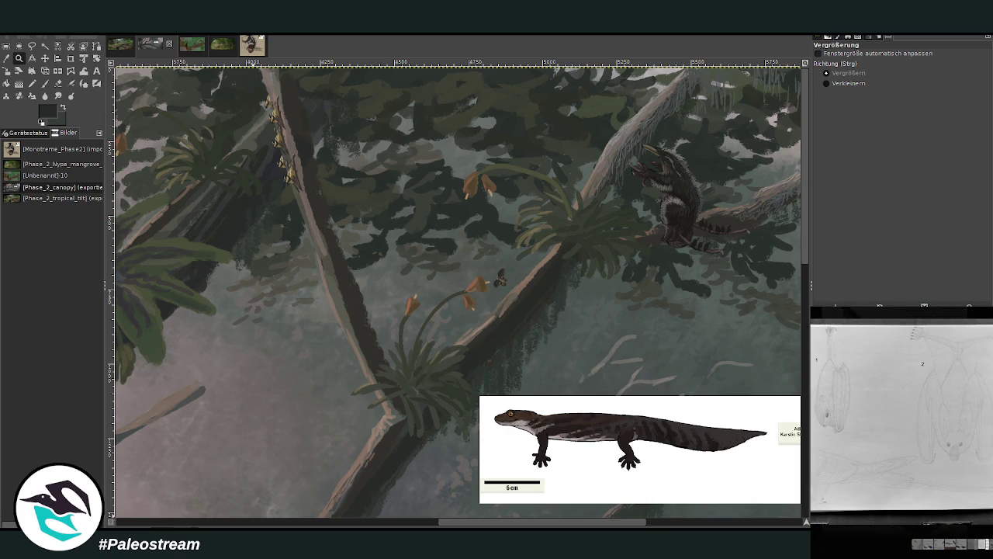
key(Escape)
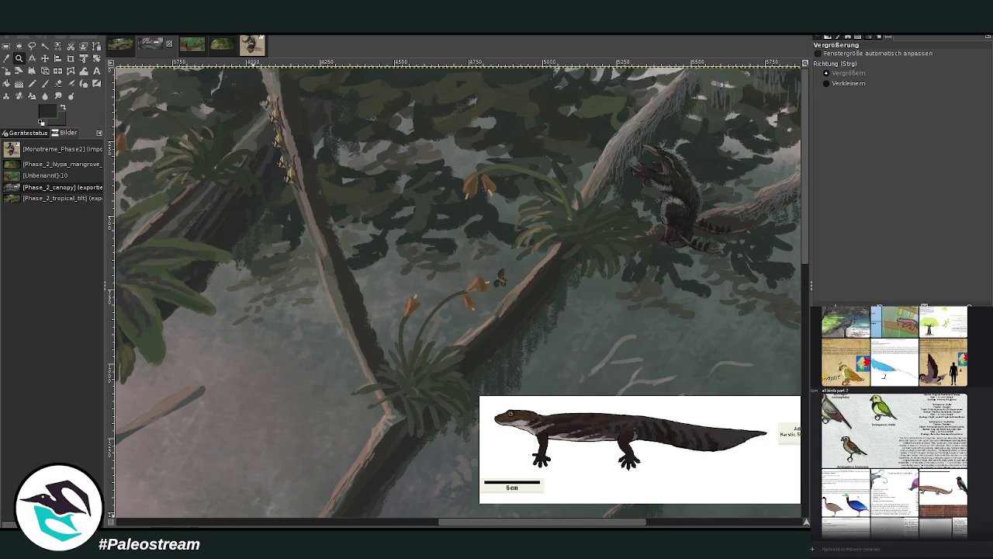
scroll(887, 463, up, 1)
click(887, 462)
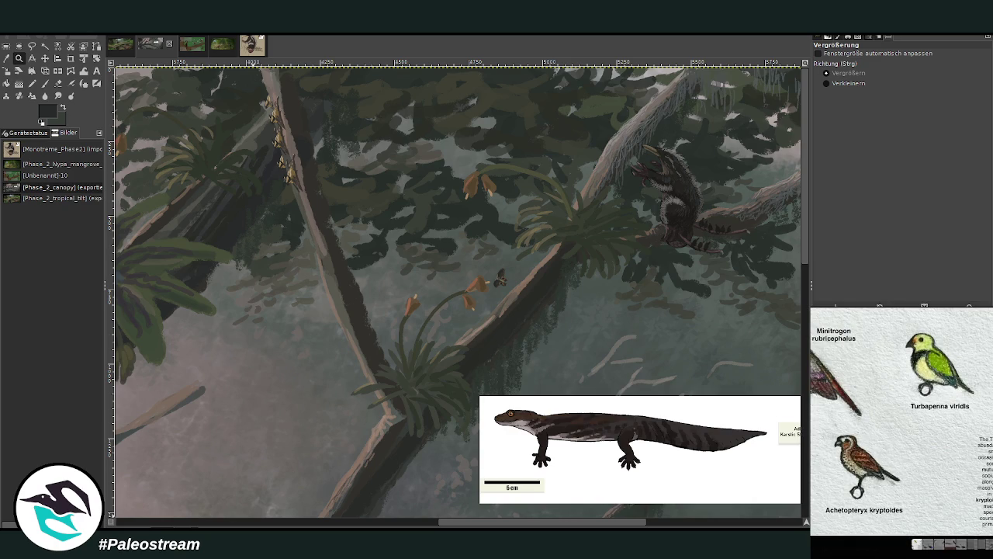
key(Escape)
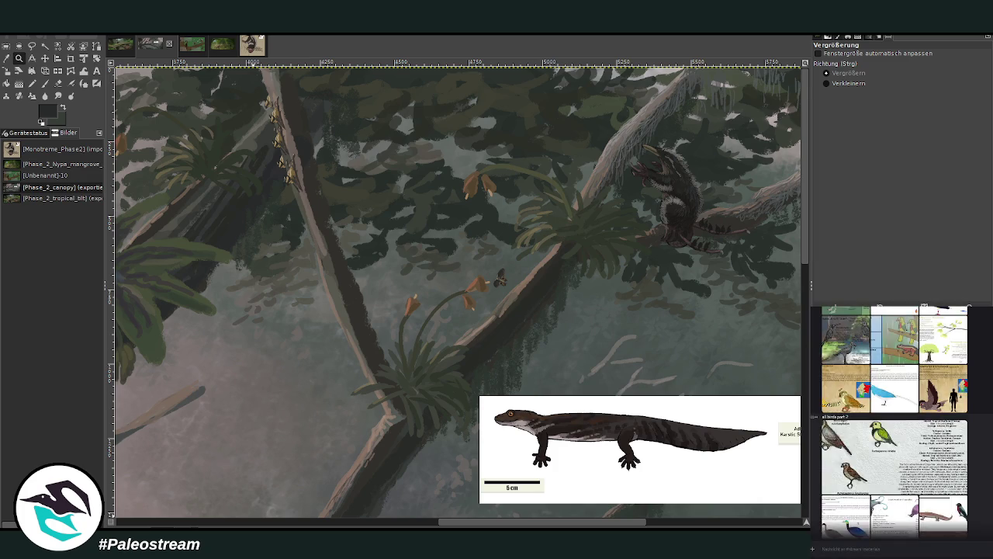
scroll(894, 422, up, 3)
scroll(894, 422, up, 1)
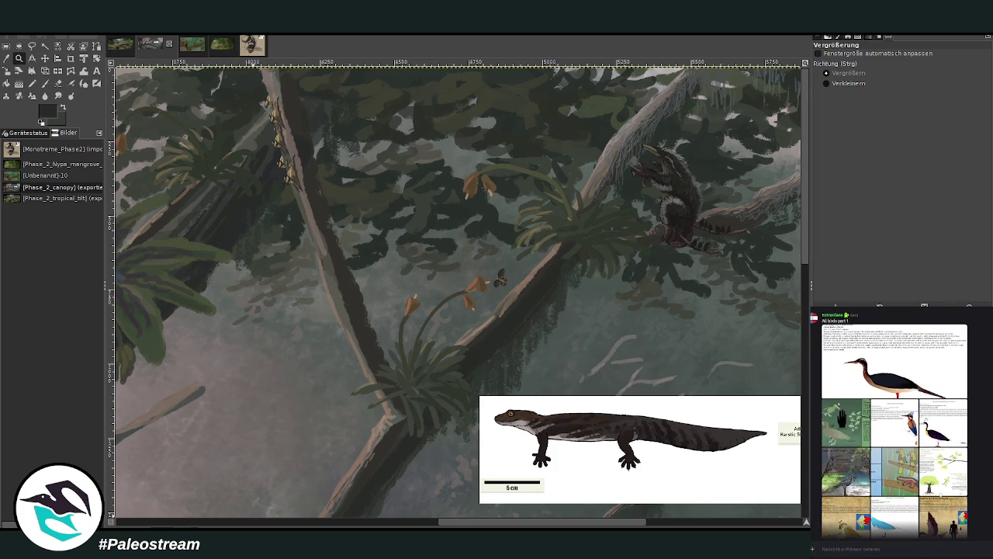
click(832, 485)
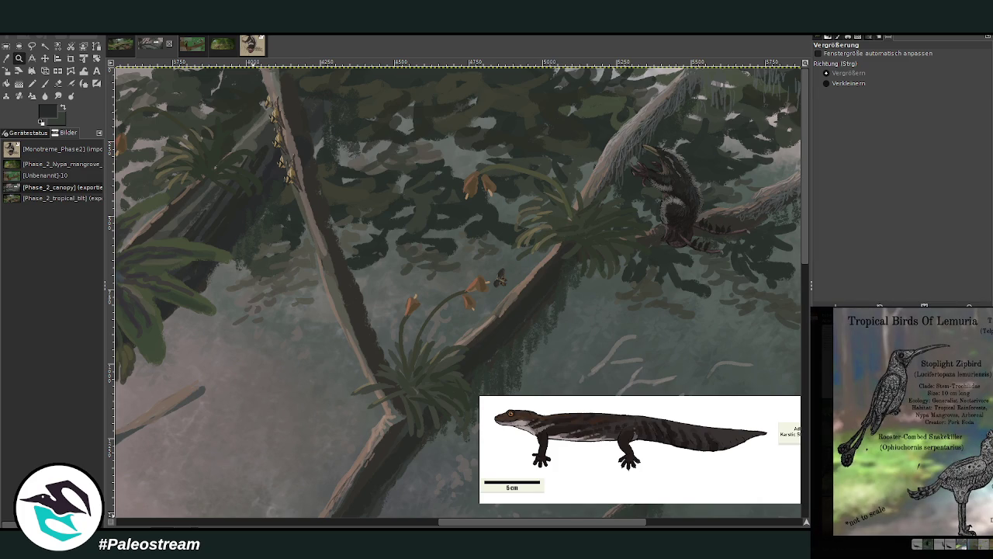
key(Escape)
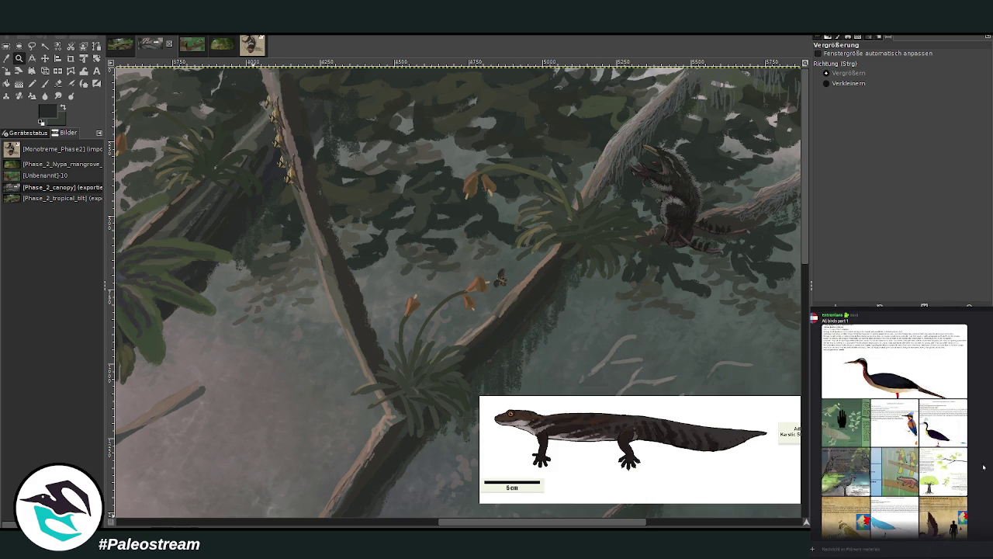
click(842, 442)
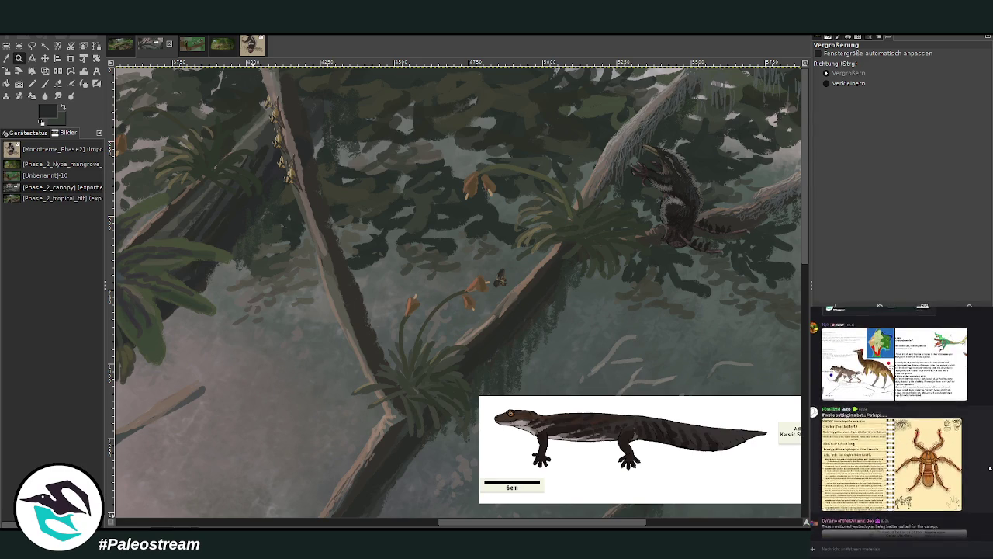
scroll(989, 468, up, 1)
scroll(989, 468, up, 1)
scroll(989, 468, up, 1)
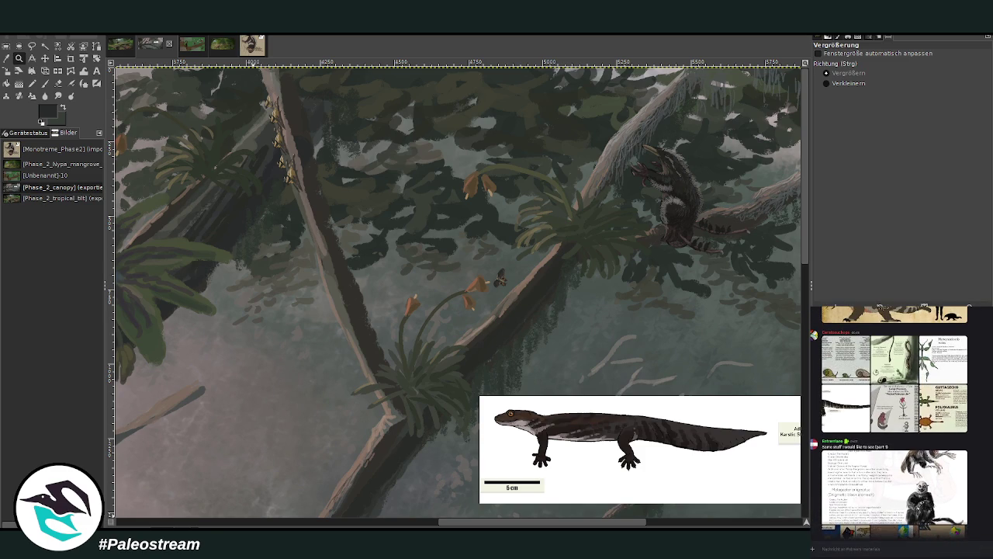
Step: Copy the Primates of the Canopy image and paste it into the chat message
click(892, 489)
right_click(916, 476)
click(927, 481)
key(Escape)
right_click(881, 548)
click(893, 541)
mouse_move(836, 506)
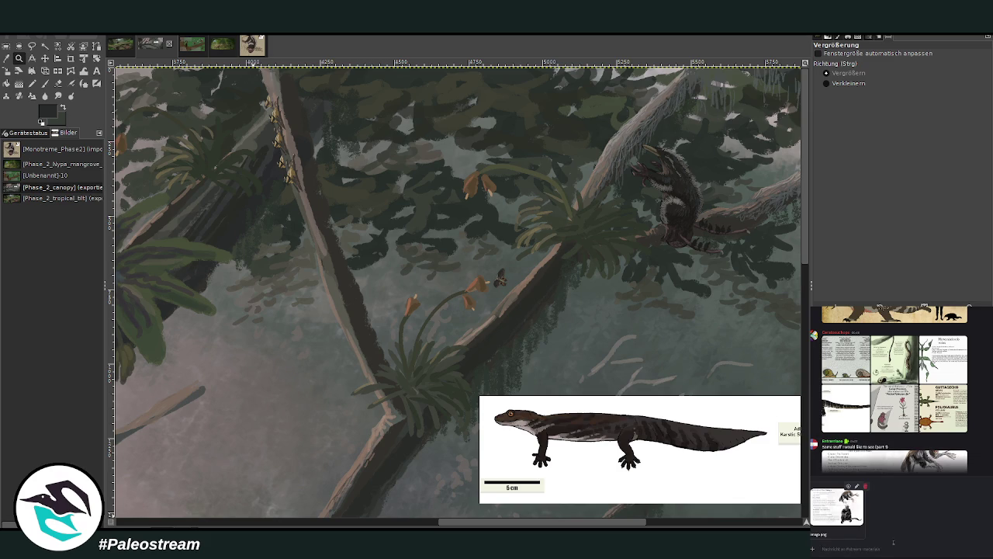
Step: Inspect the Climbing Tubeleech reference, send the message, and zoom onto the diagonal branch
click(894, 358)
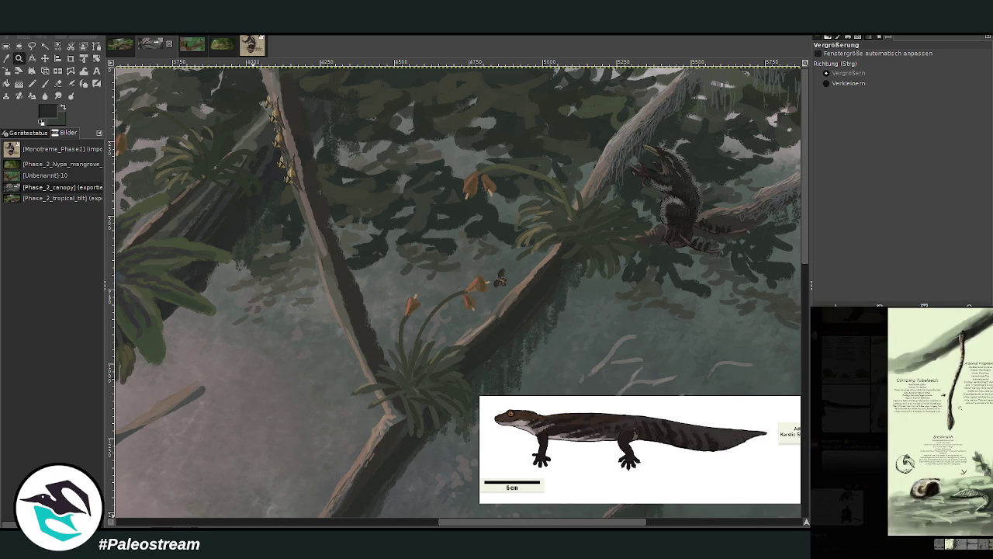
click(959, 407)
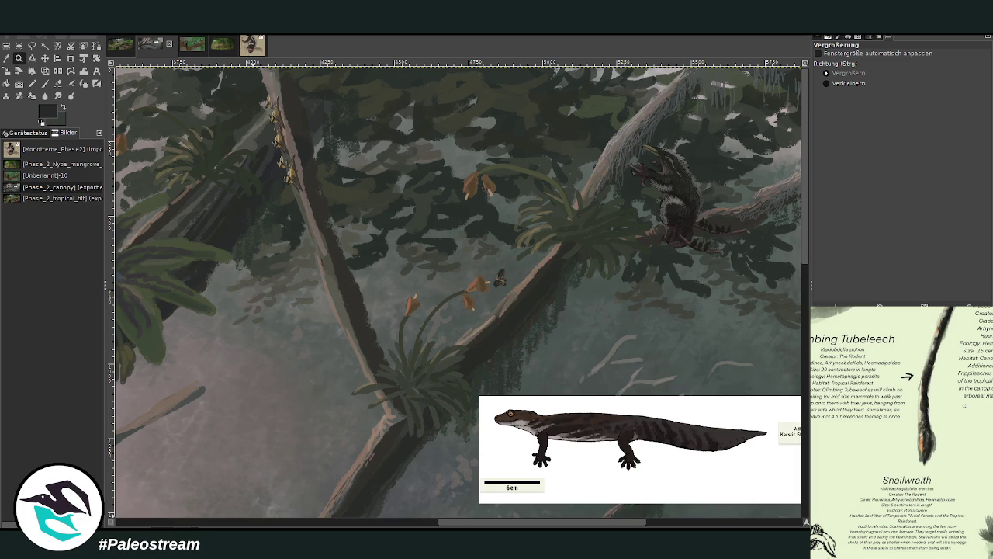
scroll(900, 419, up, 2)
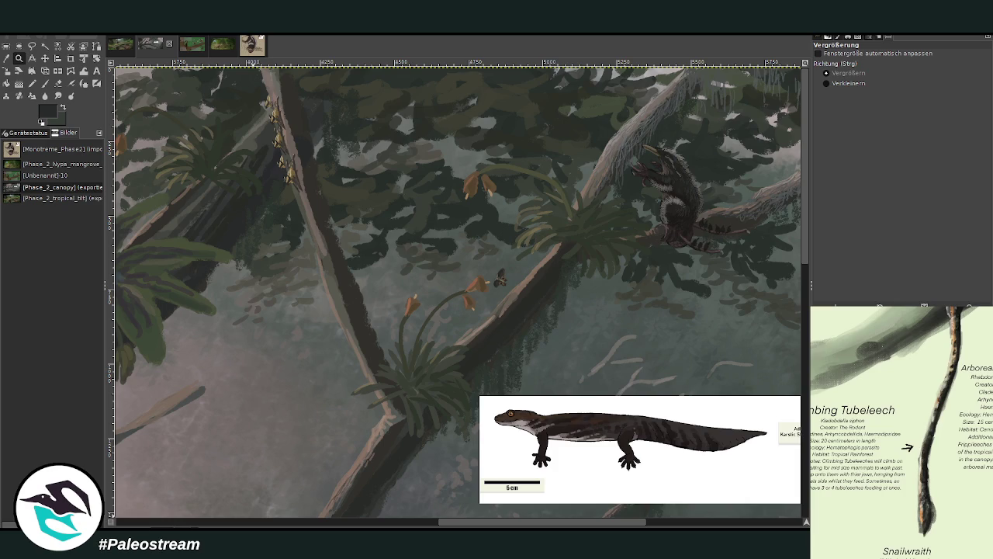
scroll(900, 431, down, 5)
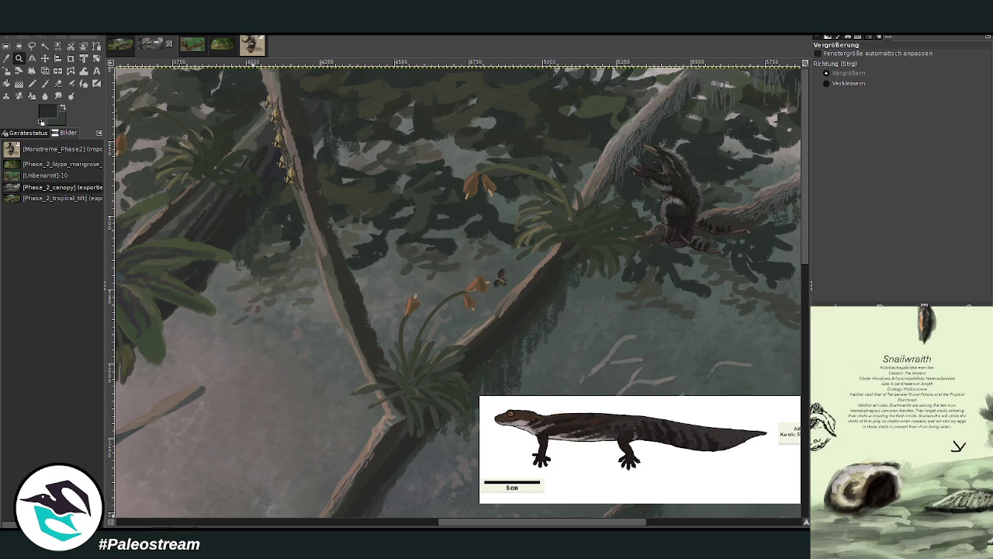
scroll(900, 430, down, 1)
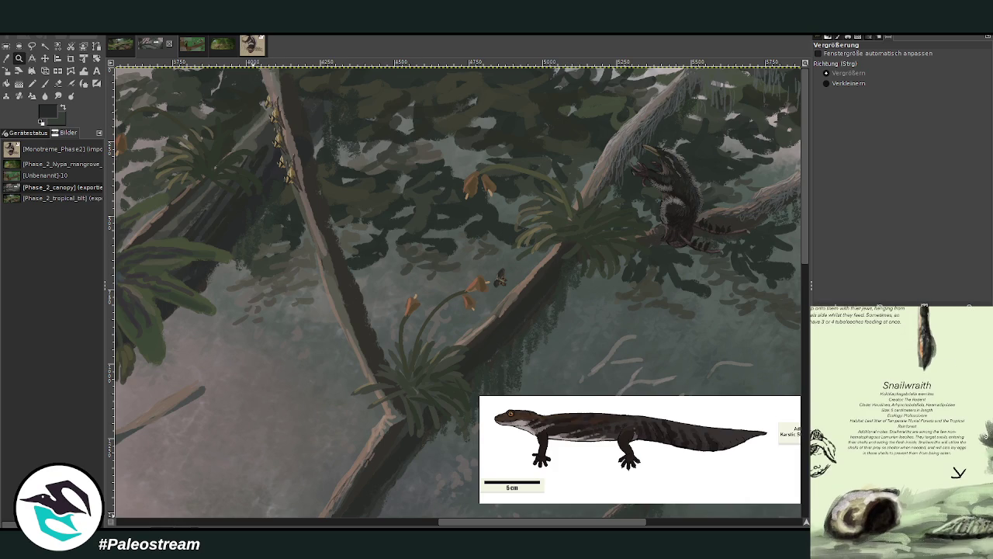
scroll(900, 430, up, 5)
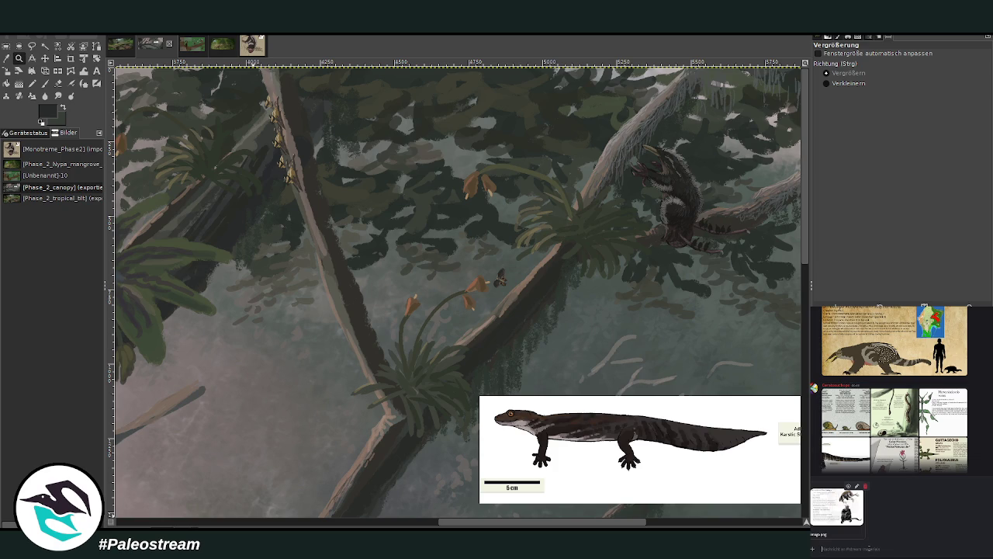
key(Return)
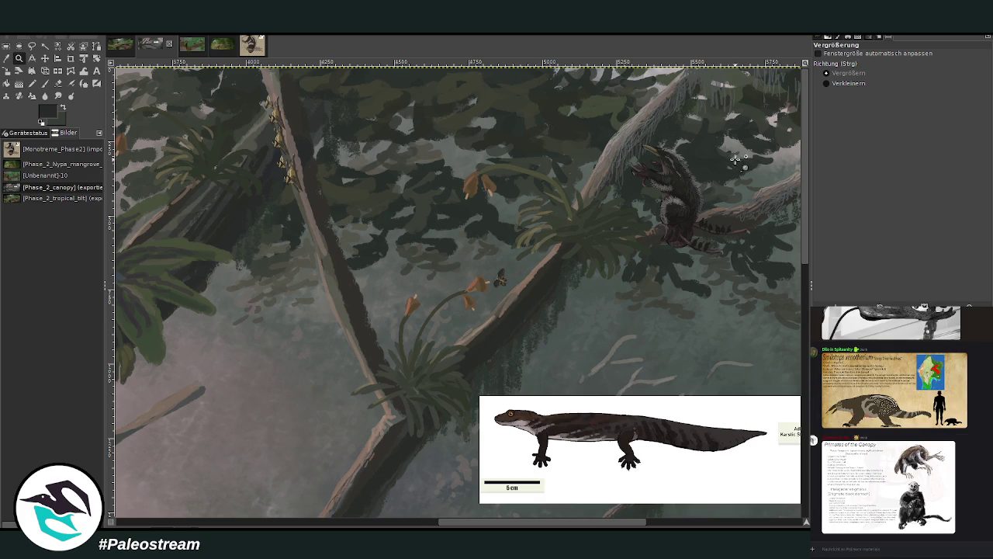
drag(297, 206, 734, 513)
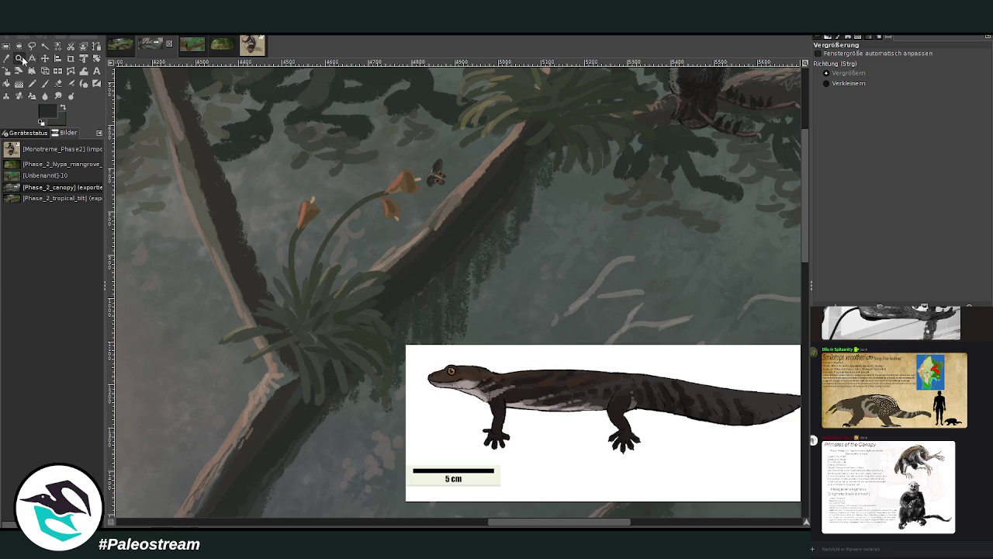
Step: Zoom onto the flowered branch, set the Paintbrush to opacity 75.4 and size 22, and paint a test stroke
drag(239, 111, 578, 481)
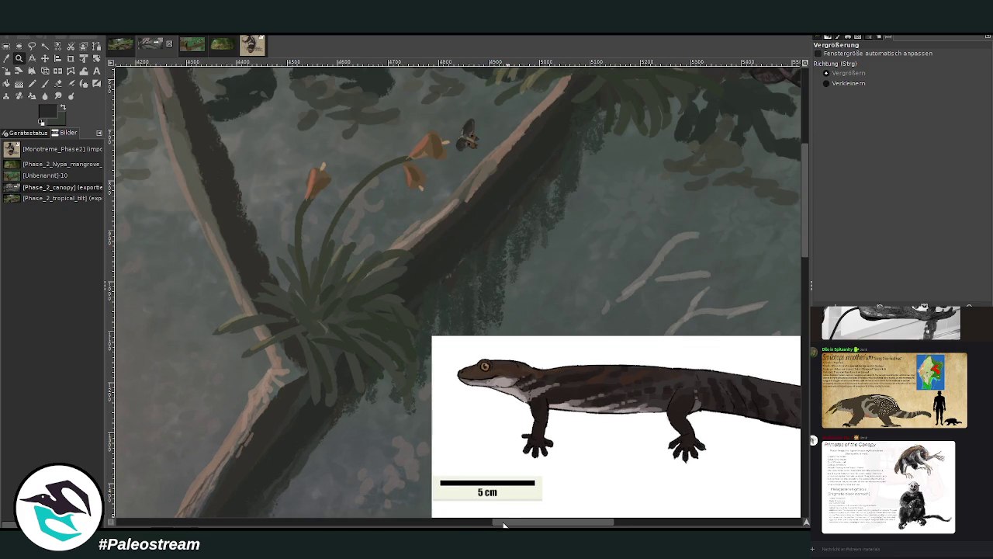
scroll(559, 497, right, 3)
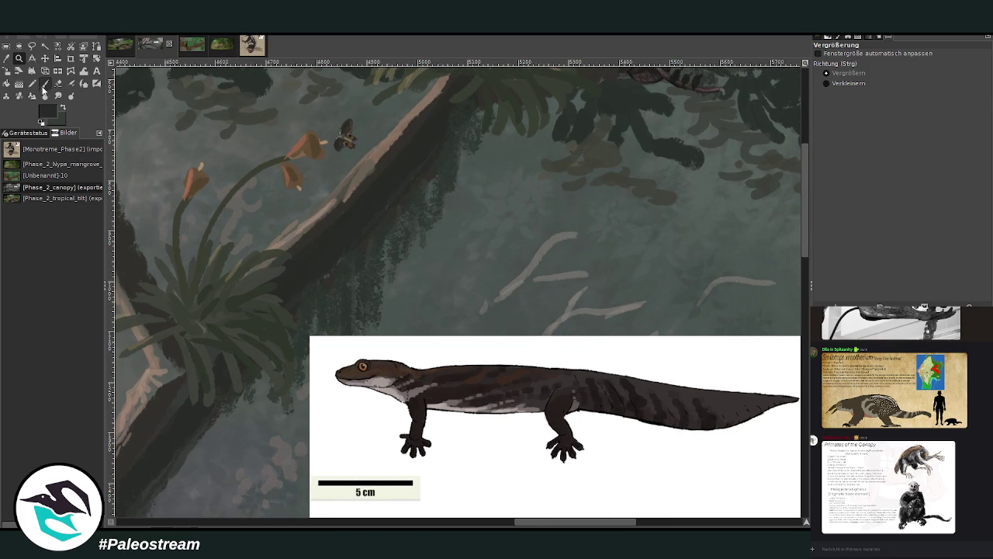
click(44, 83)
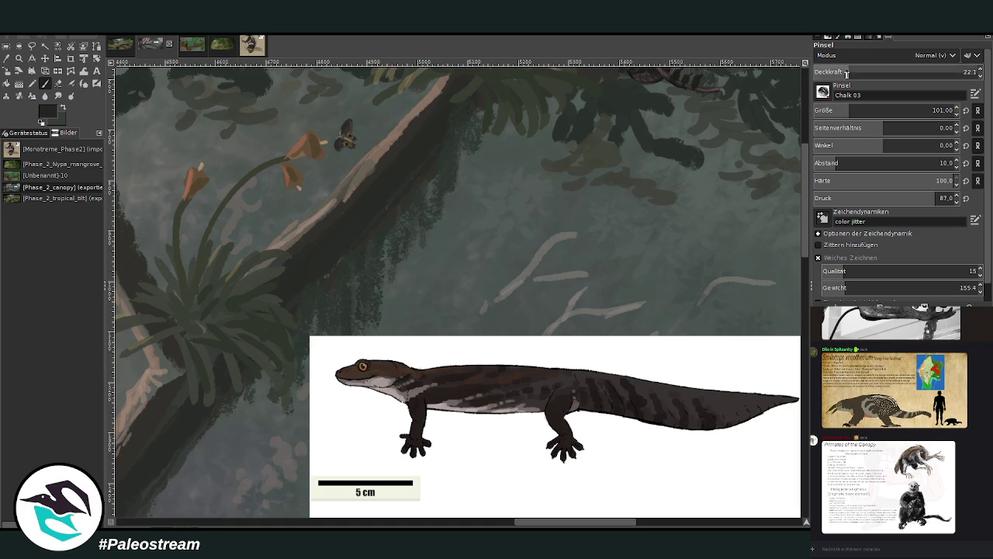
drag(864, 72, 937, 72)
click(943, 110)
text(22)
key(Return)
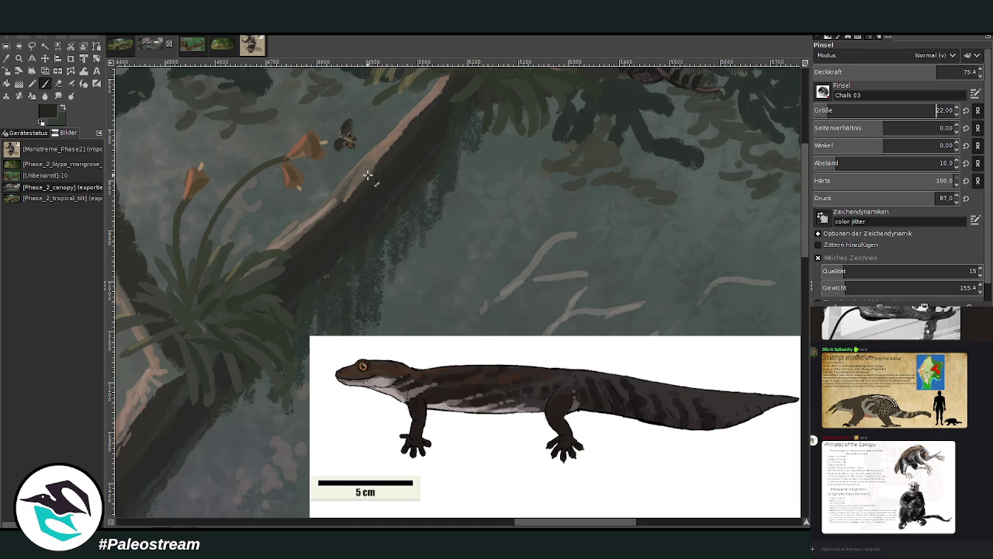
drag(370, 168, 371, 178)
key(shift+e)
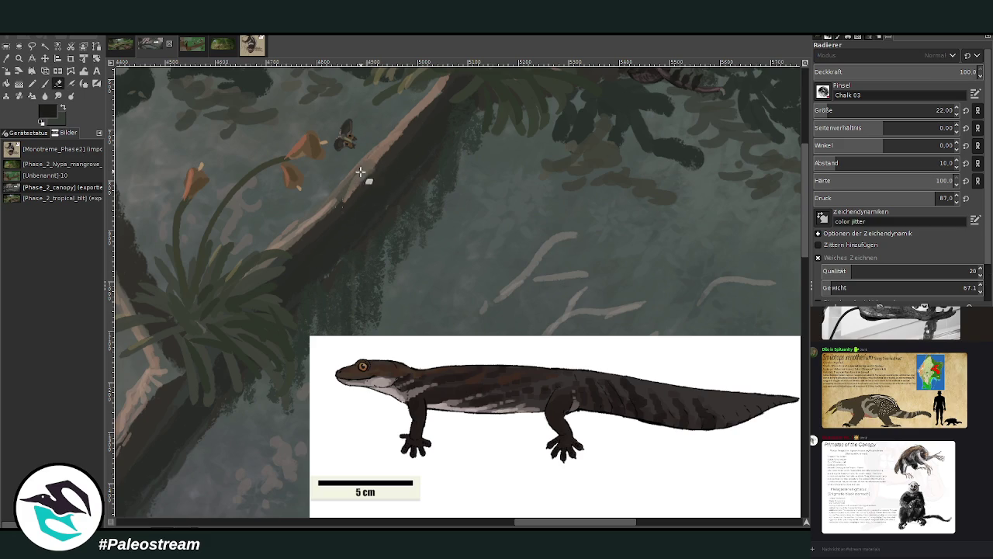
Step: Sketch a small lizard's body, leg and long outline along the branch below the orange flowers
key(p)
drag(323, 201, 321, 208)
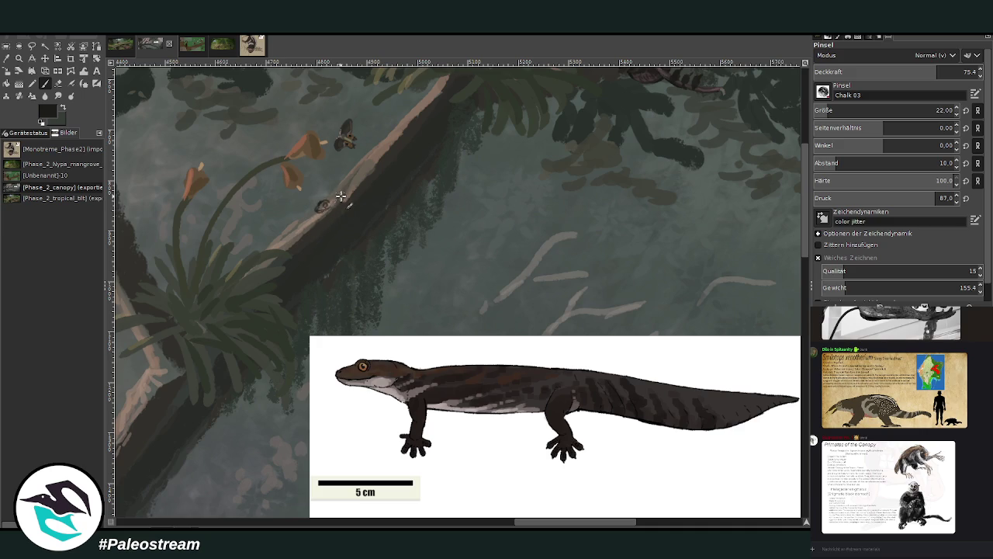
drag(318, 207, 329, 202)
mouse_move(382, 150)
mouse_down()
mouse_move(372, 164)
mouse_move(408, 129)
mouse_up()
drag(414, 118, 367, 184)
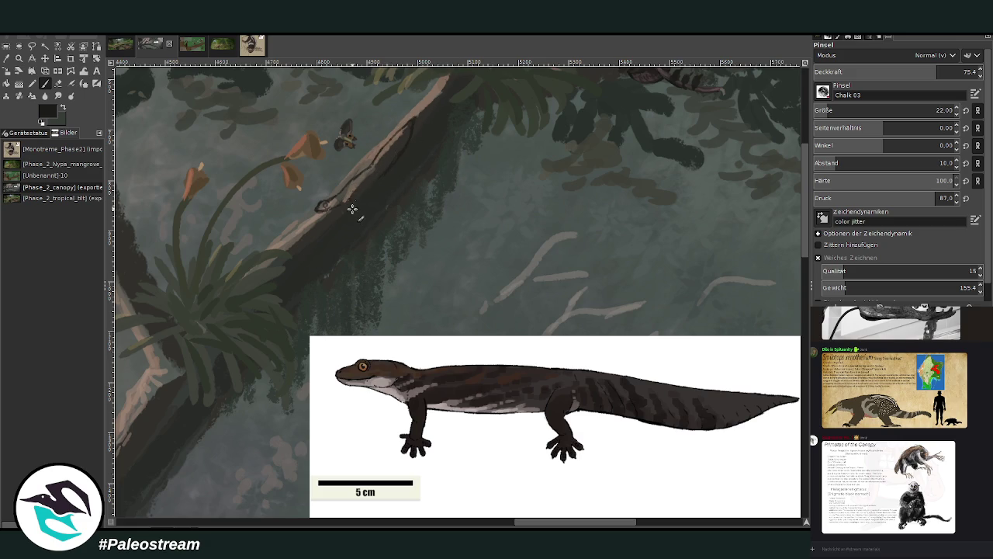
drag(343, 204, 377, 178)
drag(346, 208, 350, 219)
drag(368, 169, 358, 174)
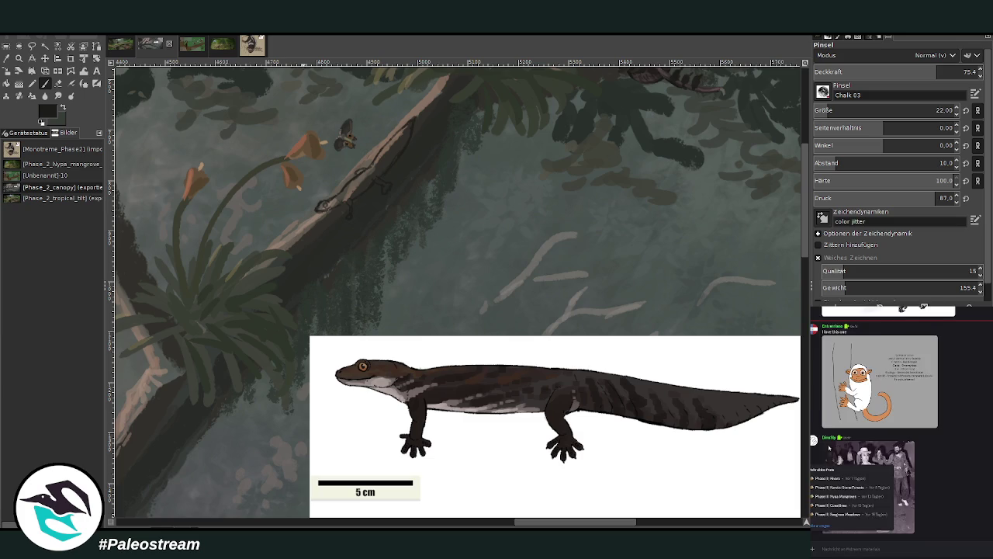
click(828, 446)
scroll(954, 427, down, 5)
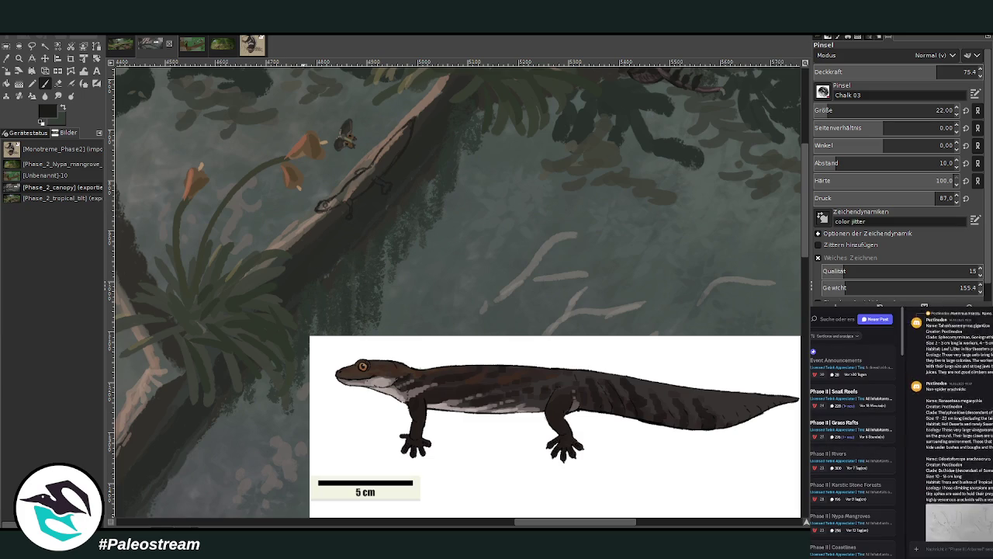
scroll(955, 427, down, 5)
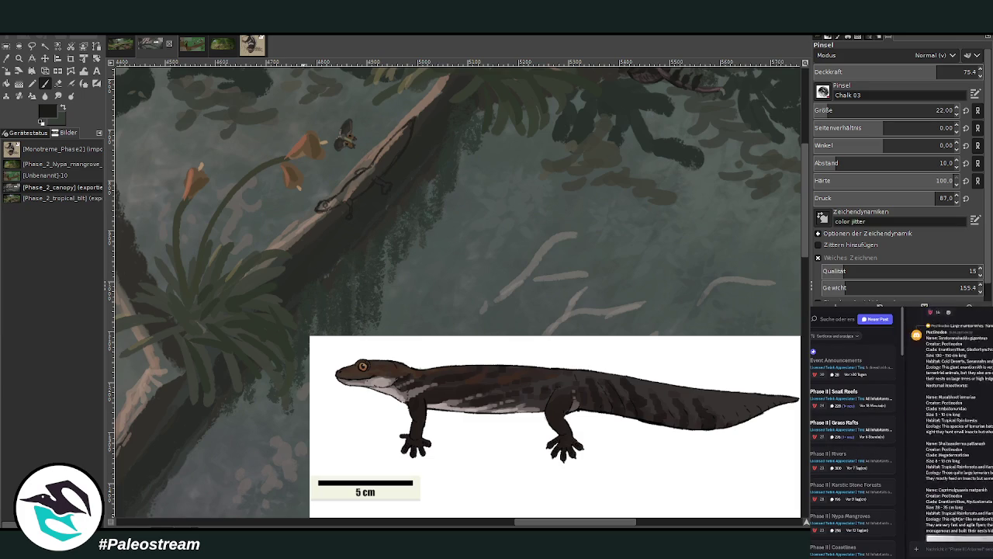
scroll(959, 427, down, 5)
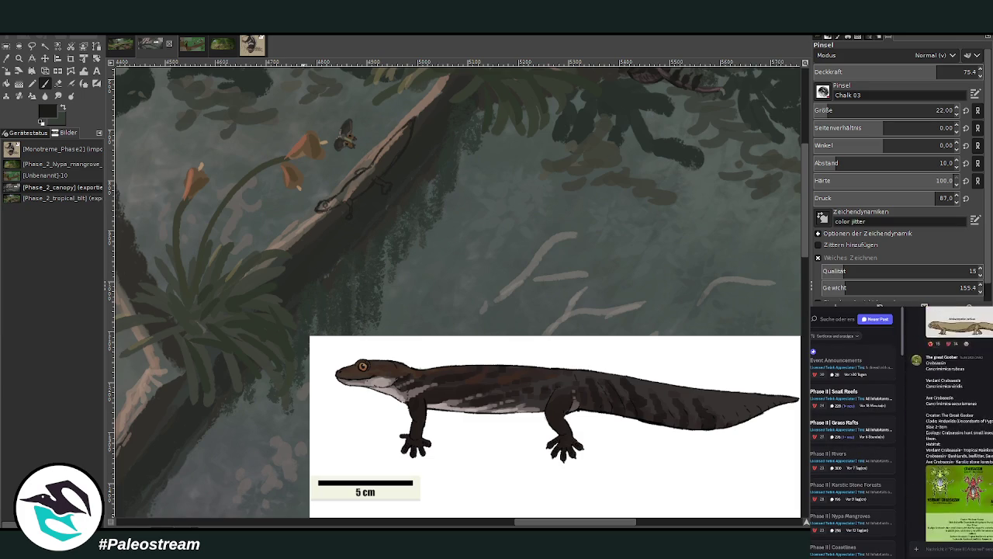
scroll(958, 466, down, 5)
scroll(958, 466, down, 10)
scroll(959, 427, down, 3)
scroll(959, 427, down, 3)
scroll(959, 427, down, 3)
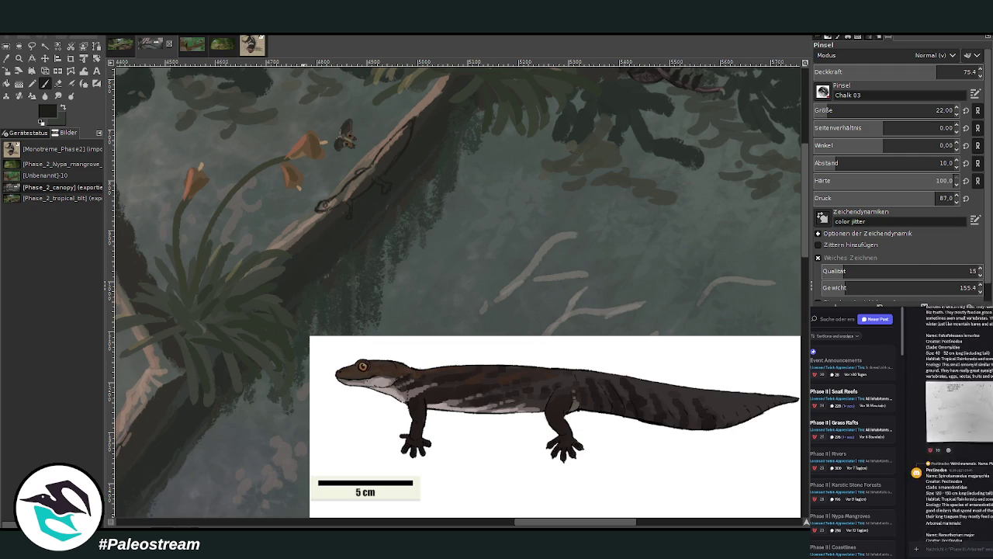
scroll(959, 427, down, 3)
scroll(959, 427, down, 3)
scroll(959, 427, down, 3)
scroll(959, 427, down, 3)
scroll(959, 427, down, 3)
scroll(959, 427, down, 3)
scroll(959, 426, down, 3)
scroll(959, 427, down, 3)
scroll(959, 427, down, 3)
scroll(959, 427, down, 3)
scroll(959, 465, down, 3)
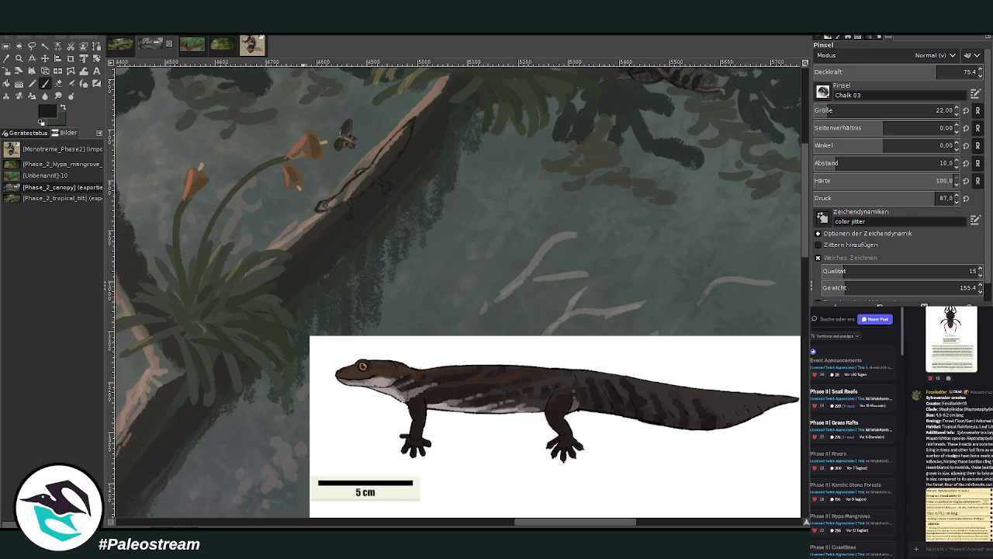
scroll(957, 442, down, 3)
scroll(954, 422, down, 2)
scroll(954, 423, down, 3)
scroll(955, 427, down, 3)
scroll(955, 431, down, 3)
scroll(956, 435, down, 3)
scroll(959, 426, down, 3)
scroll(960, 426, down, 3)
scroll(959, 427, down, 3)
scroll(959, 427, down, 3)
scroll(959, 427, down, 3)
scroll(959, 429, down, 3)
scroll(959, 431, down, 3)
scroll(959, 435, down, 3)
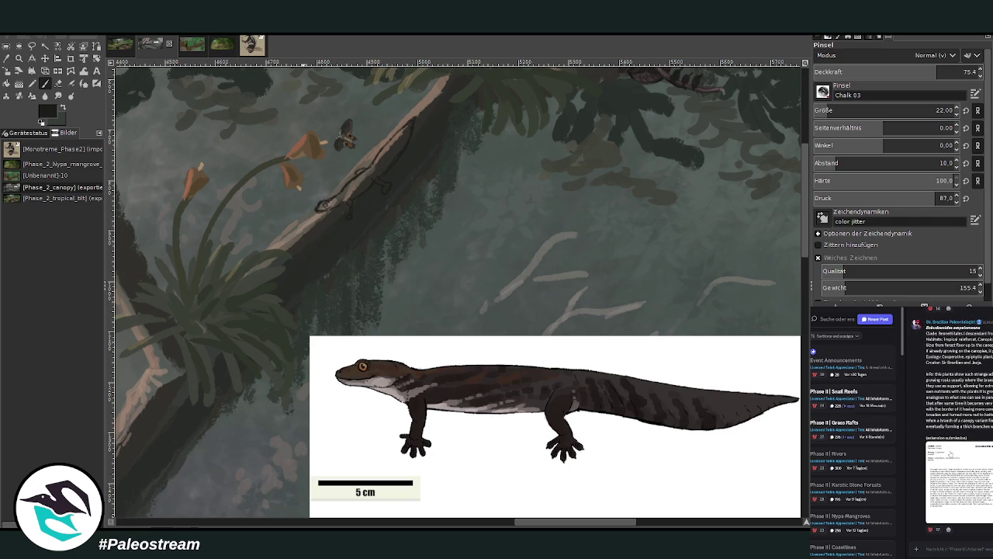
scroll(950, 453, up, 5)
scroll(949, 435, up, 3)
scroll(946, 403, up, 2)
scroll(944, 371, up, 2)
scroll(944, 371, down, 2)
scroll(946, 396, down, 2)
scroll(951, 427, down, 2)
scroll(957, 460, down, 2)
scroll(954, 450, down, 2)
scroll(952, 435, down, 2)
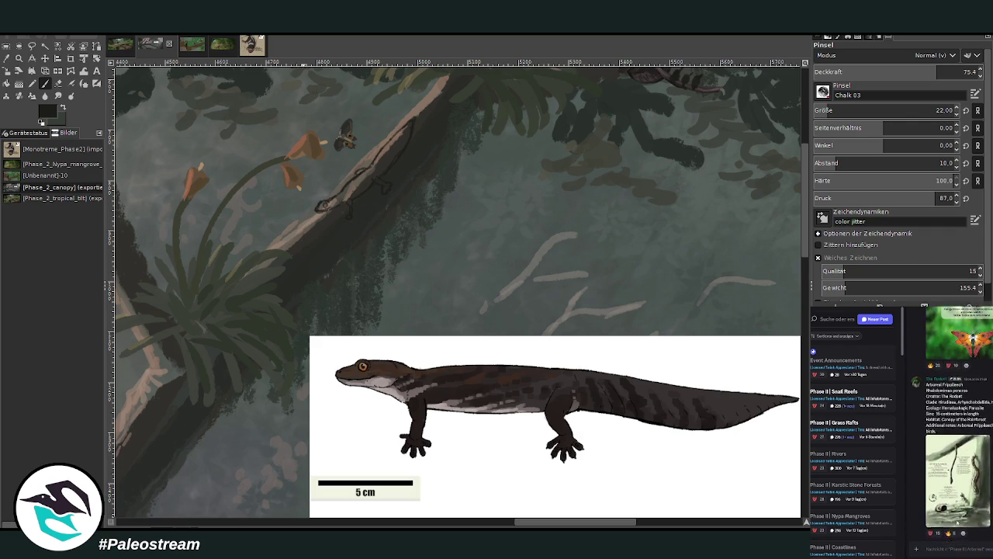
scroll(949, 421, down, 2)
scroll(949, 422, down, 2)
scroll(949, 421, down, 2)
scroll(949, 422, down, 2)
scroll(959, 427, down, 2)
scroll(959, 426, down, 2)
scroll(959, 427, down, 2)
scroll(959, 427, down, 2)
scroll(964, 510, down, 3)
scroll(963, 511, down, 3)
scroll(964, 511, up, 3)
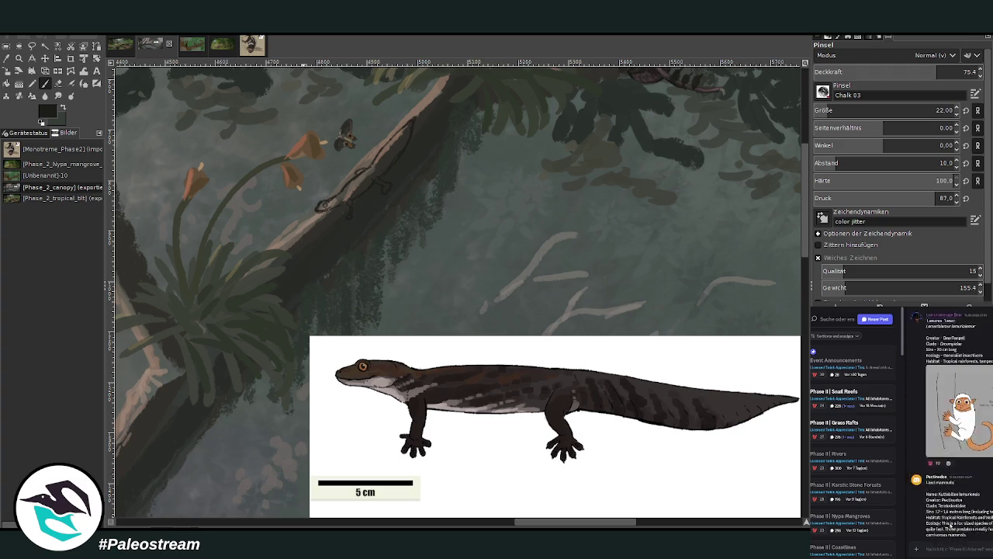
scroll(962, 482, down, 5)
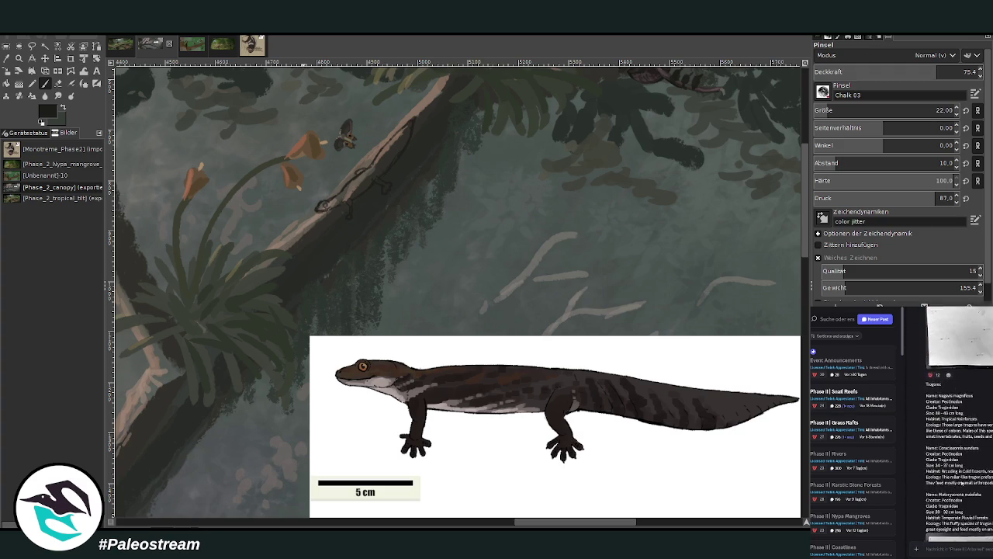
scroll(959, 427, down, 3)
scroll(959, 427, down, 3)
scroll(959, 427, down, 3)
scroll(959, 427, down, 3)
scroll(930, 481, up, 3)
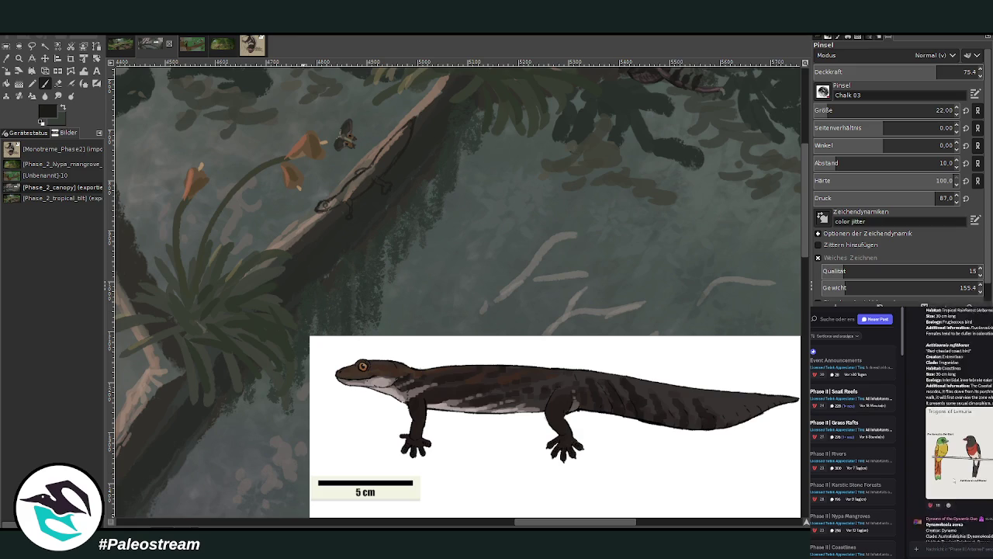
scroll(959, 427, up, 2)
scroll(959, 427, up, 2)
scroll(959, 427, up, 2)
scroll(959, 466, down, 3)
scroll(959, 466, down, 3)
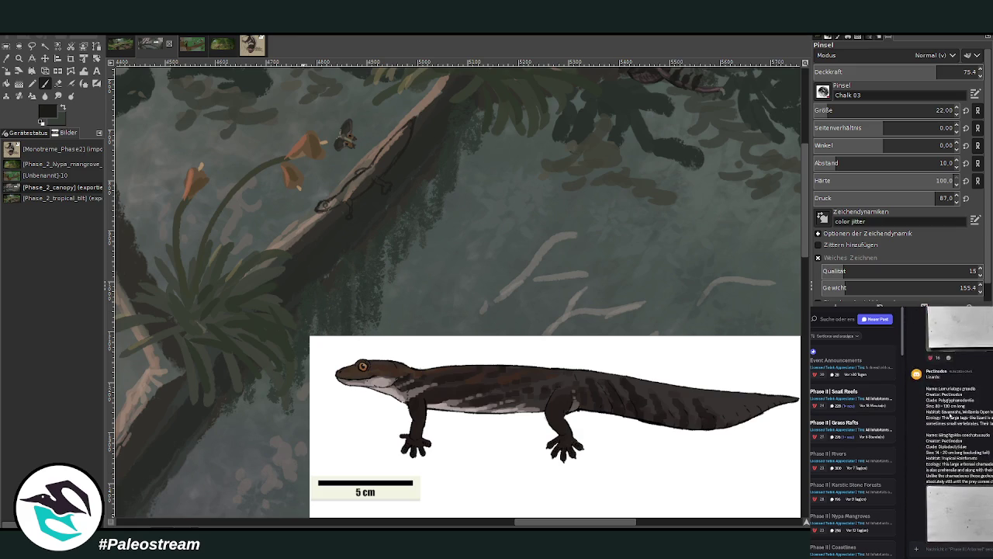
scroll(959, 510, down, 2)
scroll(958, 510, down, 2)
scroll(959, 510, down, 2)
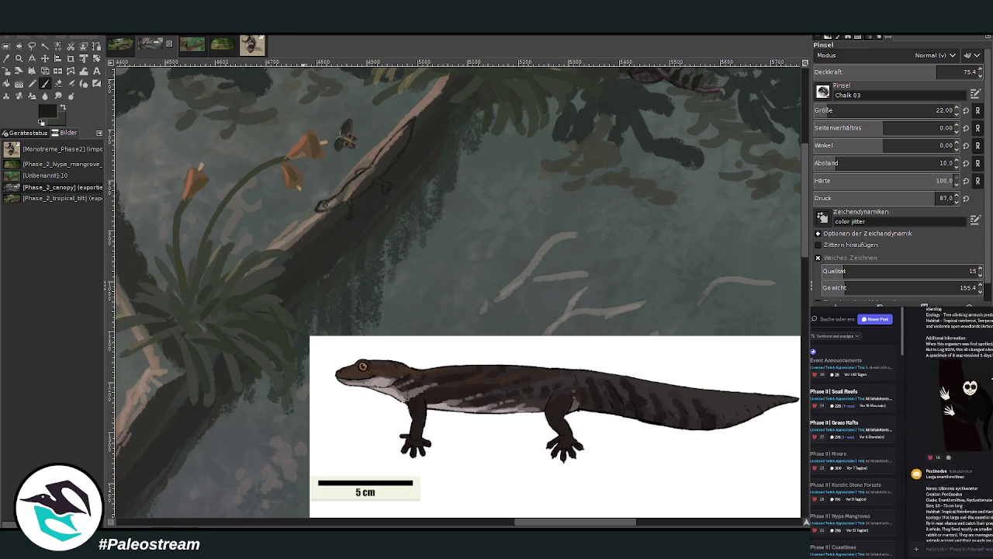
scroll(961, 510, down, 1)
scroll(961, 510, down, 3)
scroll(960, 511, down, 3)
scroll(961, 461, down, 2)
scroll(961, 460, down, 2)
scroll(960, 461, down, 2)
scroll(960, 465, down, 2)
scroll(960, 466, down, 2)
scroll(961, 466, down, 2)
scroll(960, 466, down, 2)
scroll(960, 466, down, 3)
scroll(961, 466, down, 1)
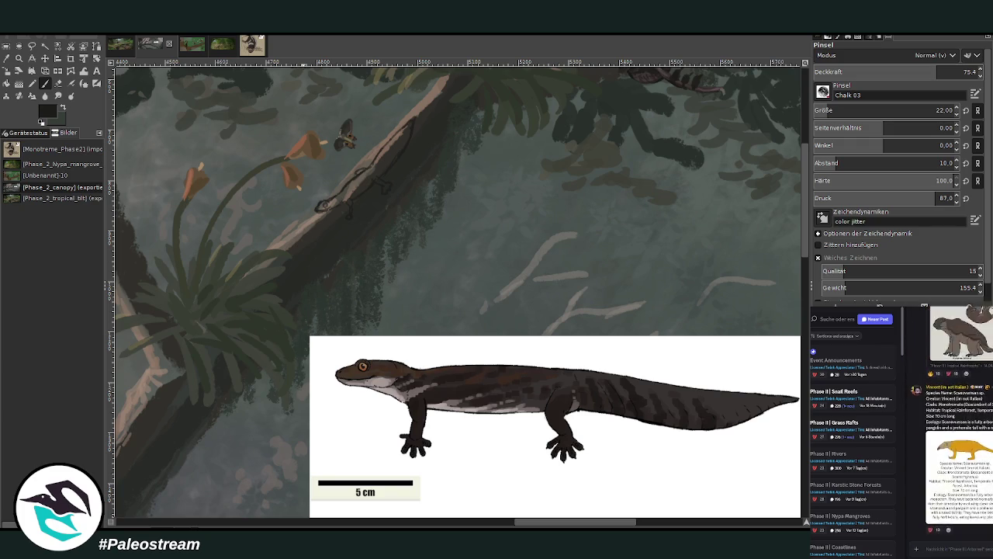
scroll(961, 466, down, 2)
scroll(961, 465, down, 2)
scroll(960, 466, down, 2)
scroll(961, 466, down, 2)
scroll(961, 427, down, 2)
scroll(960, 427, down, 2)
scroll(961, 427, down, 2)
scroll(960, 427, down, 2)
scroll(946, 388, down, 2)
scroll(955, 427, down, 2)
scroll(959, 458, down, 2)
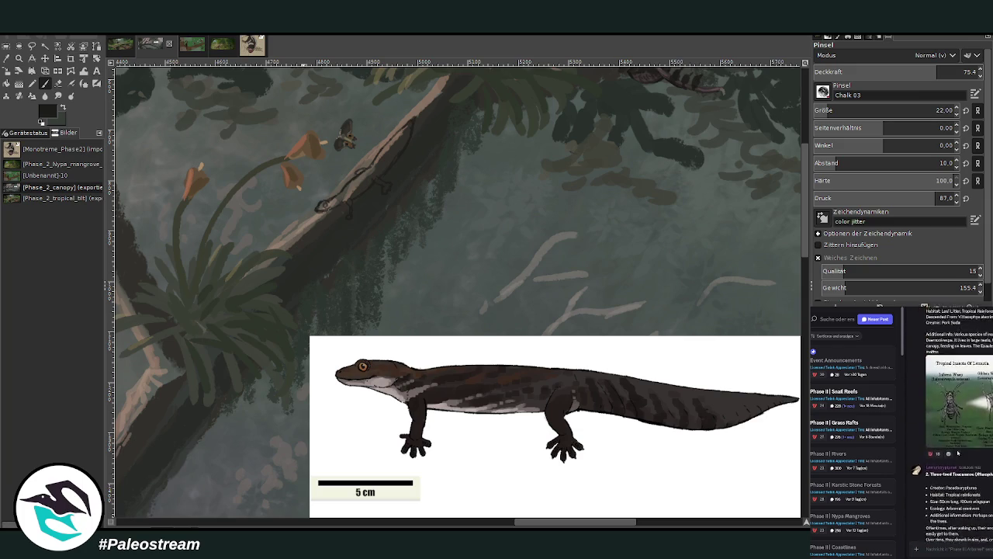
scroll(947, 401, down, 2)
scroll(947, 401, down, 2)
scroll(954, 427, down, 2)
scroll(954, 426, down, 2)
scroll(955, 426, down, 2)
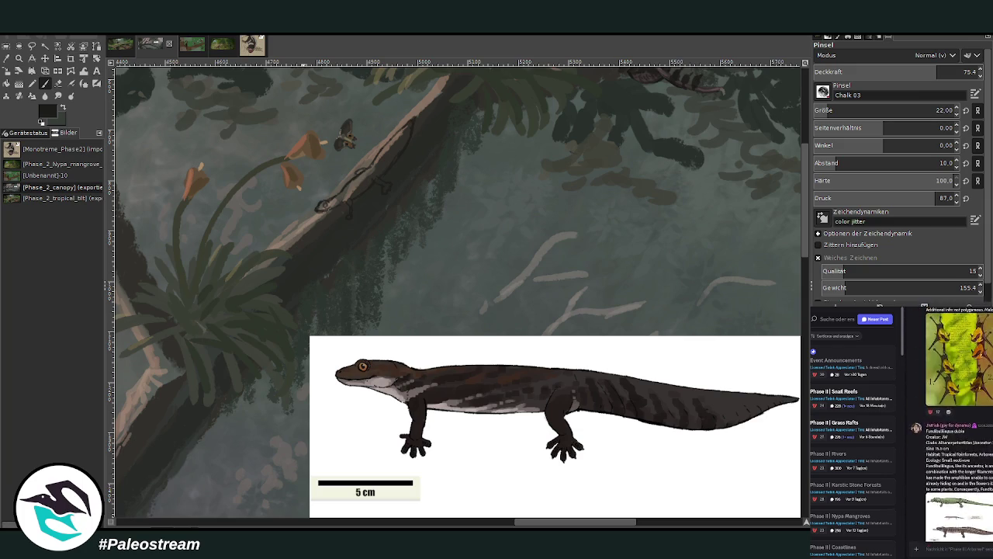
scroll(962, 466, down, 2)
click(962, 467)
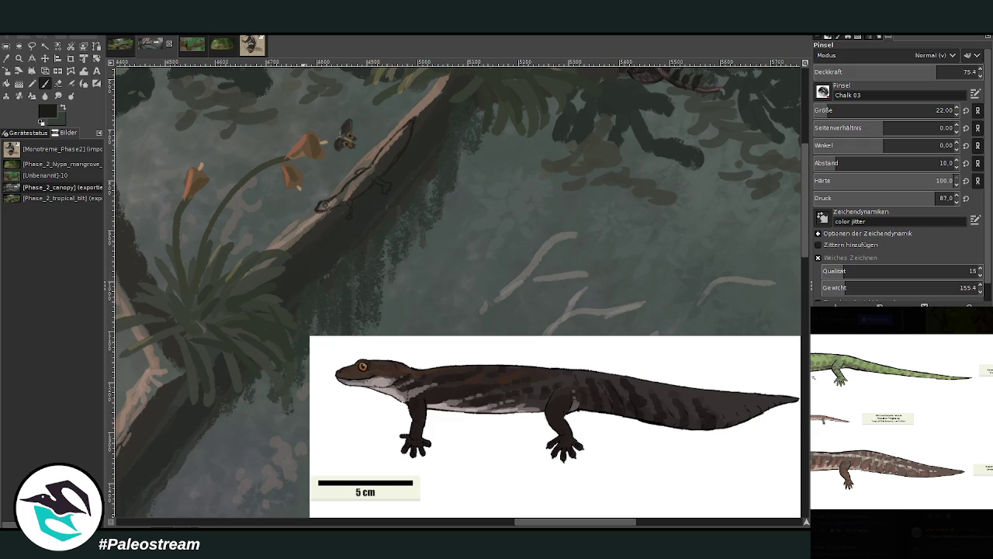
click(931, 553)
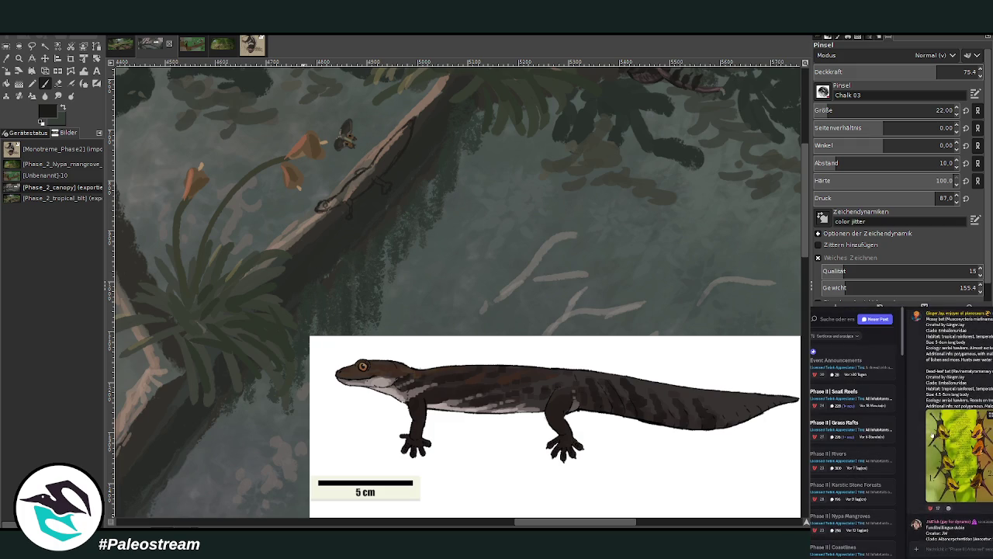
scroll(924, 306, up, 5)
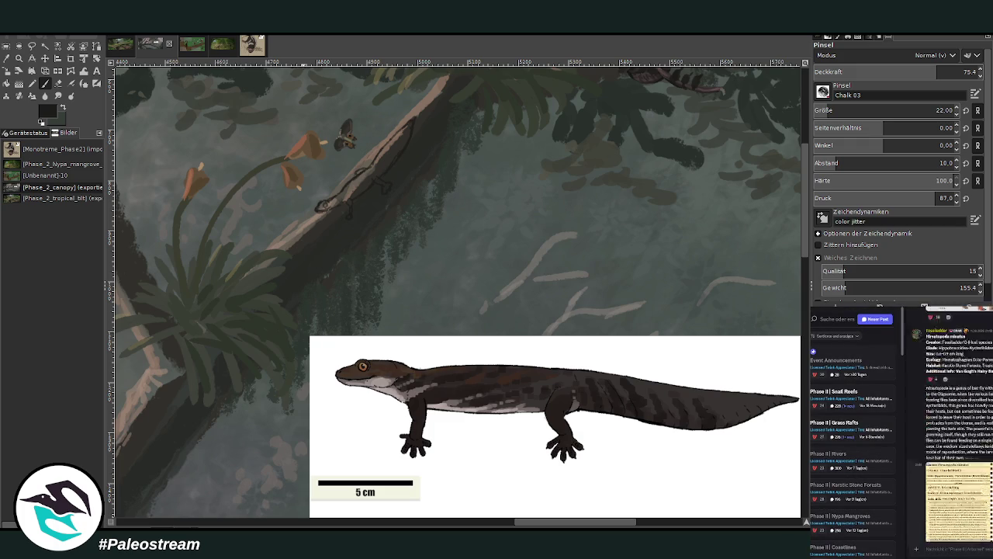
scroll(924, 307, up, 2)
scroll(924, 306, up, 2)
scroll(924, 306, up, 2)
scroll(925, 306, up, 2)
scroll(924, 307, up, 2)
scroll(925, 306, up, 2)
scroll(925, 307, up, 2)
scroll(925, 307, up, 2)
scroll(924, 307, up, 2)
scroll(925, 306, up, 2)
scroll(924, 306, up, 2)
scroll(924, 307, up, 2)
scroll(924, 306, up, 2)
scroll(924, 307, up, 2)
scroll(924, 307, up, 2)
scroll(924, 306, up, 2)
click(956, 485)
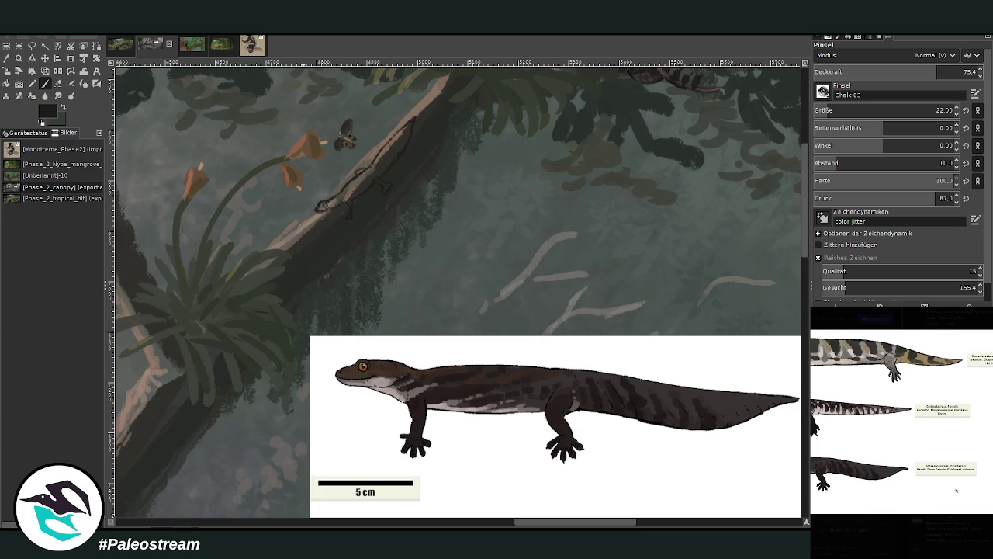
click(917, 530)
scroll(921, 348, down, 3)
scroll(931, 373, down, 3)
scroll(943, 404, down, 3)
scroll(956, 441, down, 3)
scroll(957, 440, down, 3)
scroll(956, 441, down, 3)
scroll(957, 441, down, 3)
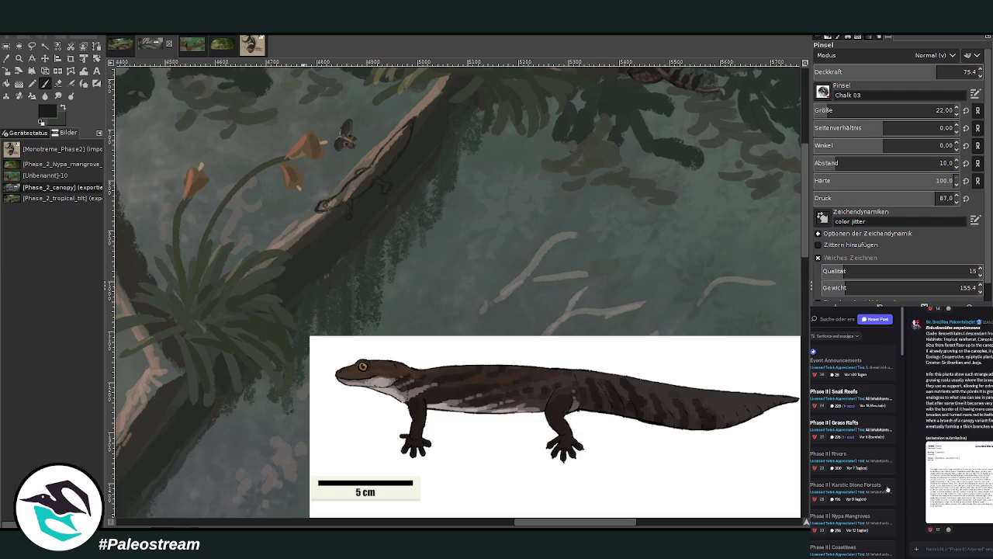
click(915, 505)
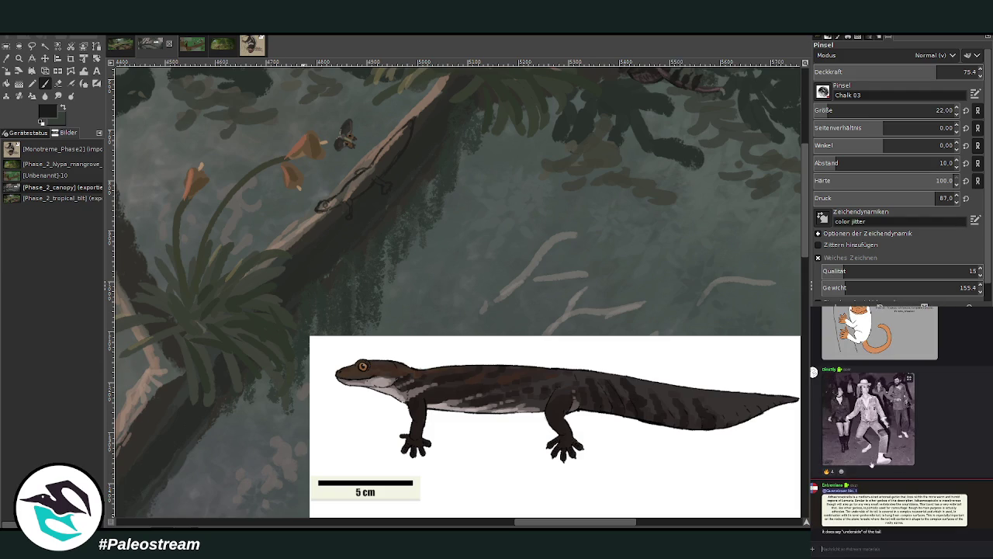
mouse_move(892, 512)
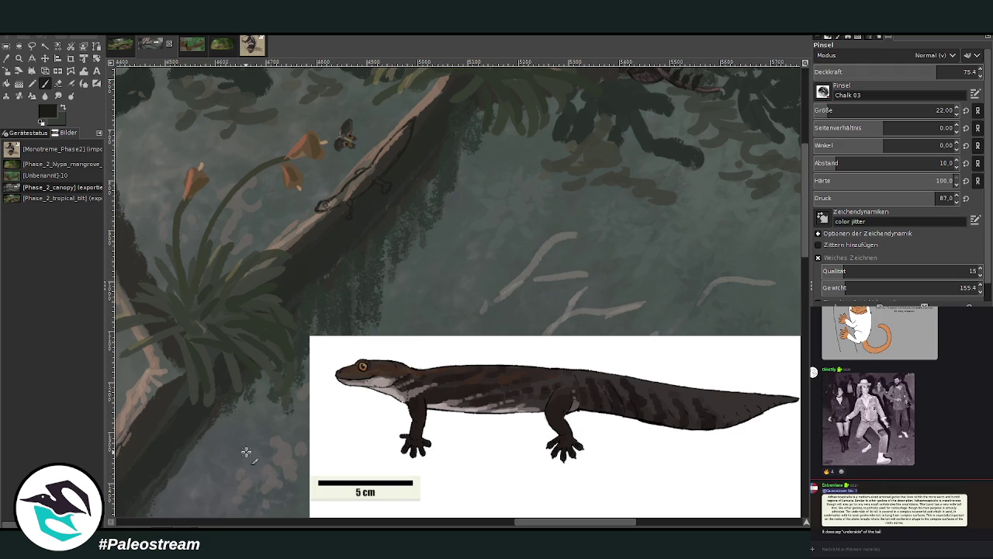
scroll(388, 403, left, 3)
Step: Sketch a dark elongated outline down the leaning trunk left of the orange-flowered plant
scroll(543, 349, left, 2)
scroll(699, 302, left, 2)
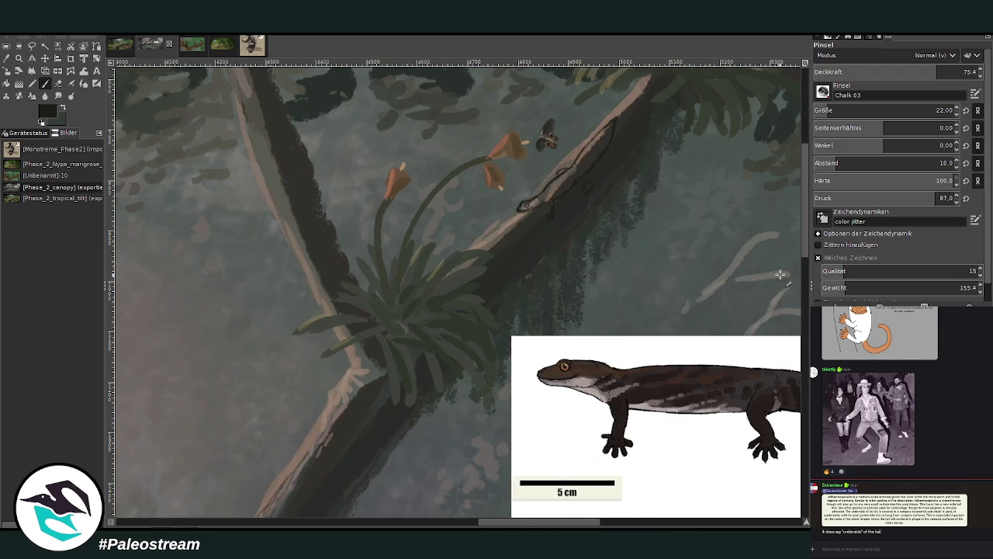
scroll(804, 230, up, 1)
scroll(805, 226, up, 1)
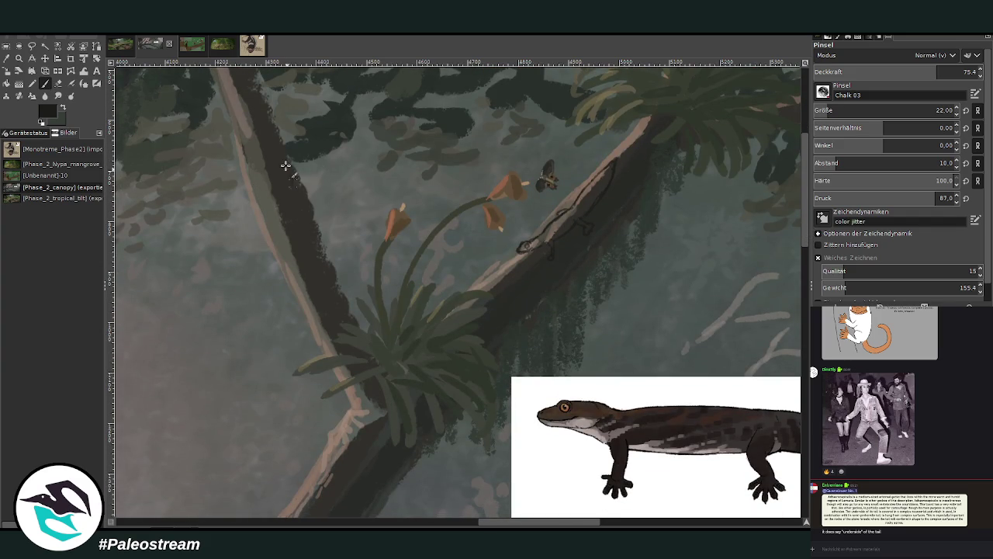
drag(277, 151, 285, 193)
drag(296, 222, 317, 247)
Step: Fit the whole painting in the window, then zoom into the lizard reference area
scroll(805, 201, up, 5)
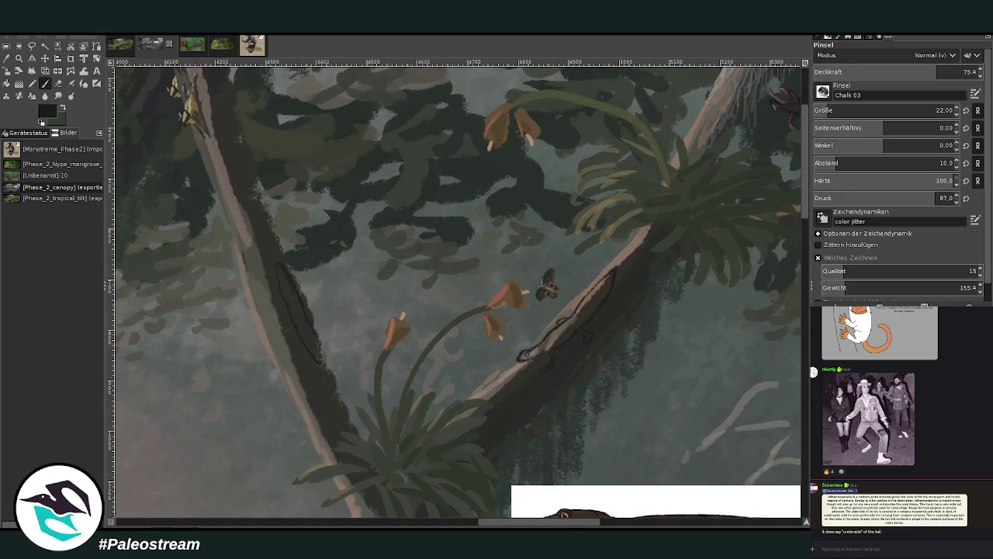
scroll(516, 519, left, 2)
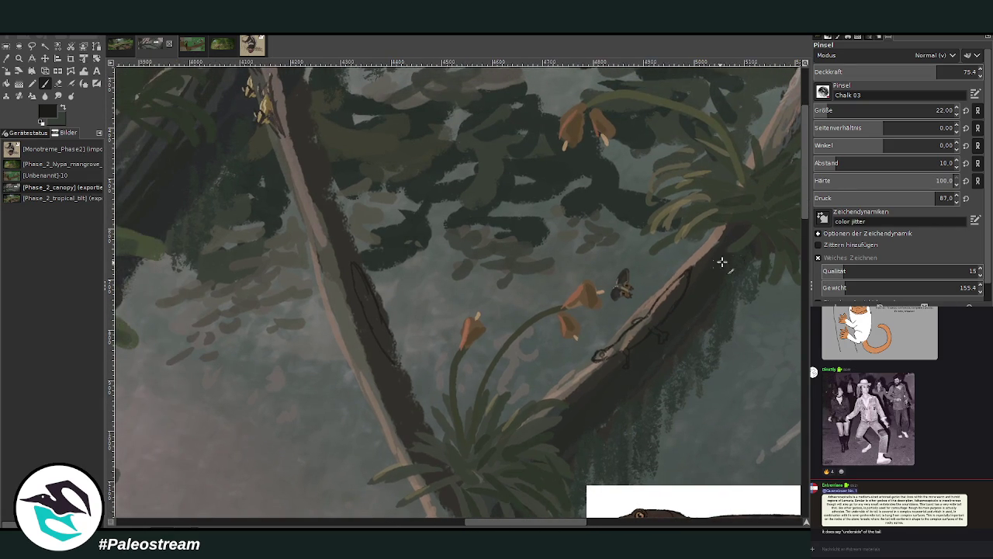
scroll(805, 208, up, 6)
scroll(804, 208, down, 4)
scroll(804, 208, down, 3)
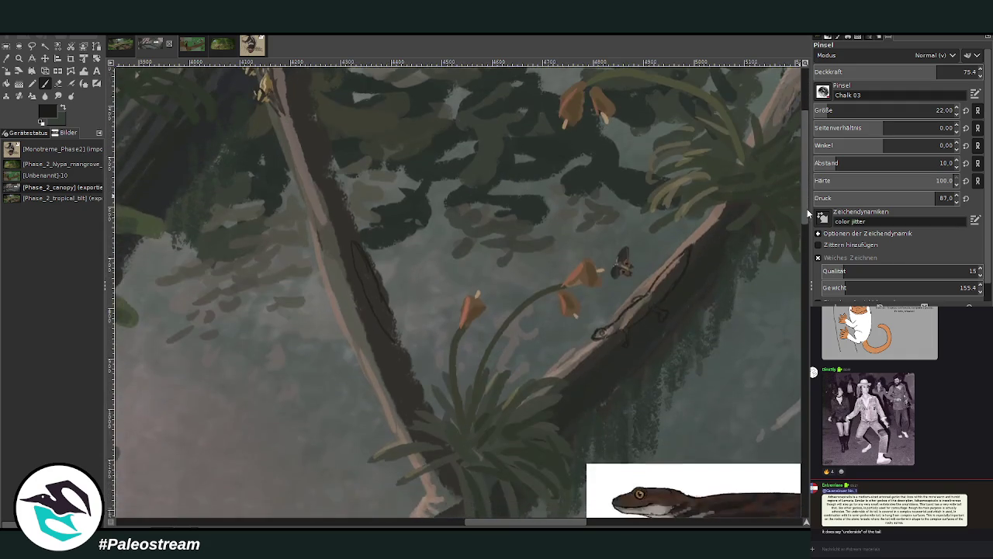
scroll(808, 202, up, 1)
mouse_move(495, 521)
mouse_down()
mouse_move(503, 519)
mouse_move(193, 526)
mouse_move(484, 523)
mouse_up()
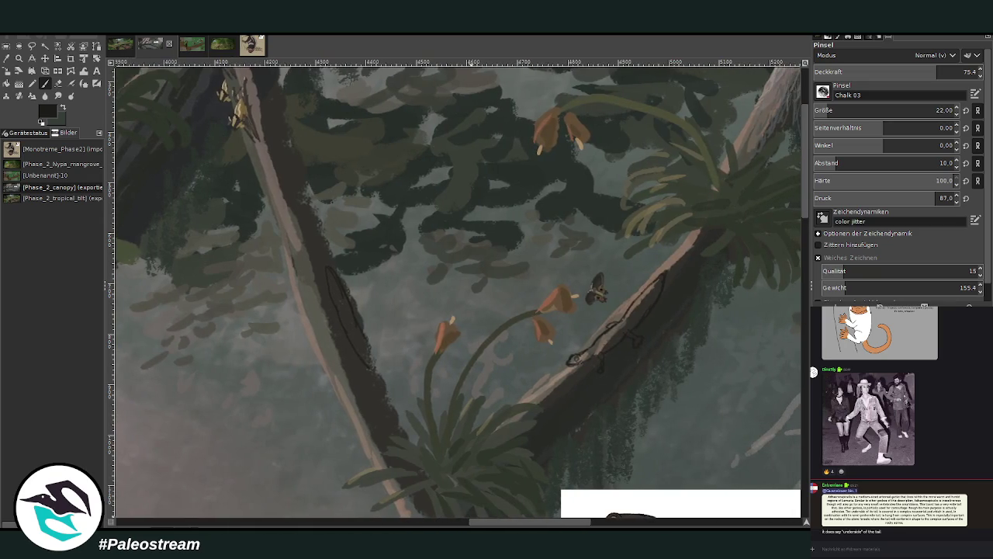
key(minus)
key(minus)
key(minus)
key(minus)
key(minus)
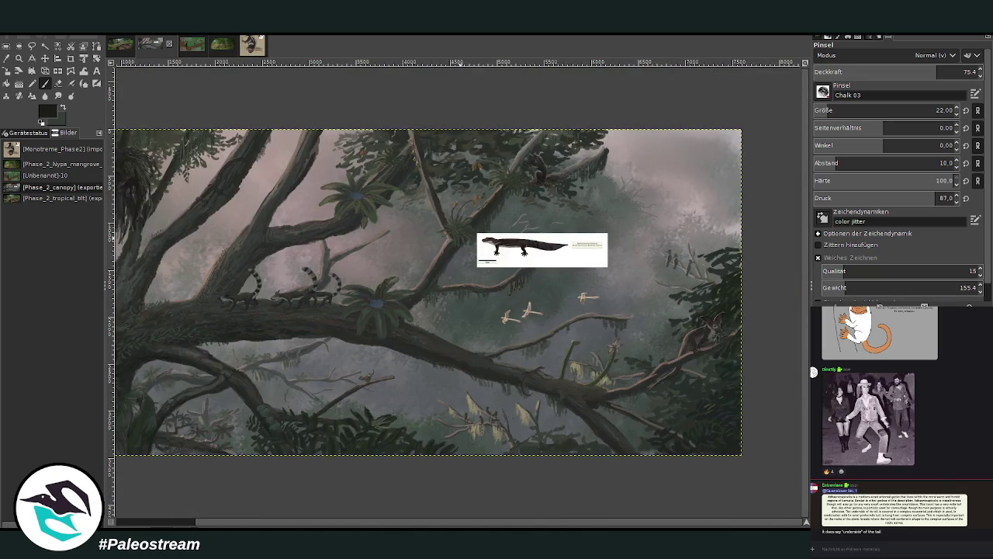
click(334, 524)
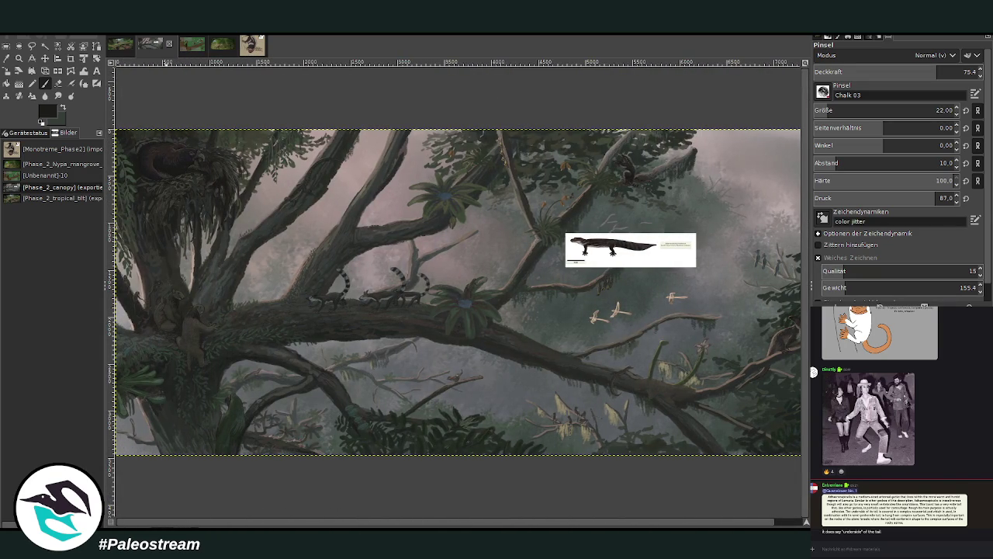
click(19, 59)
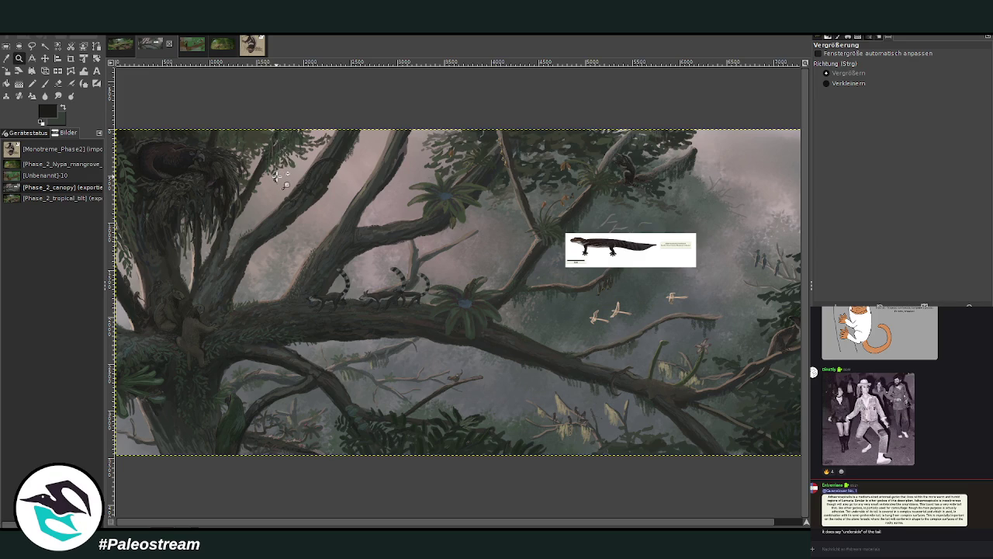
drag(513, 183, 608, 295)
Step: Erase the new trunk outline and the lizard sketch on the branch
drag(308, 105, 566, 321)
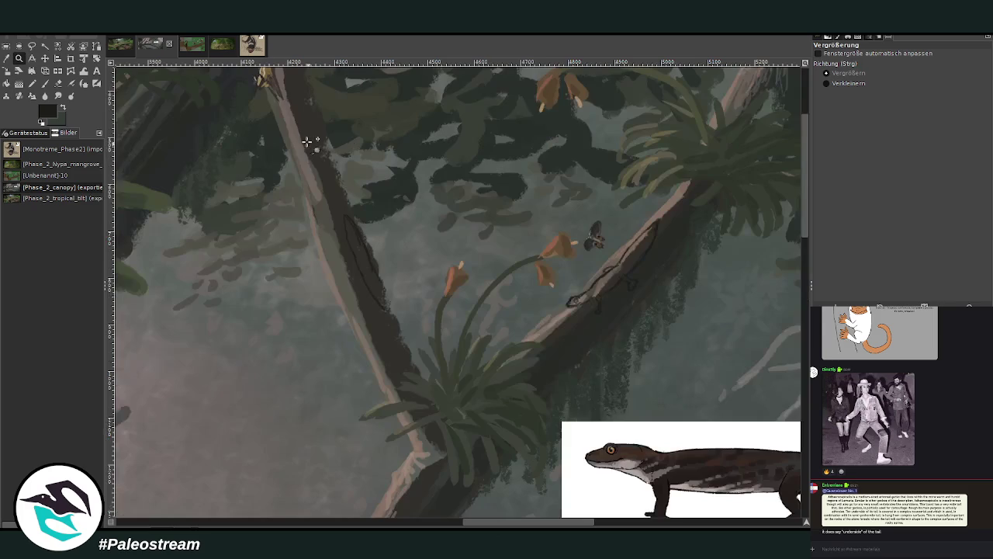
key(shift+e)
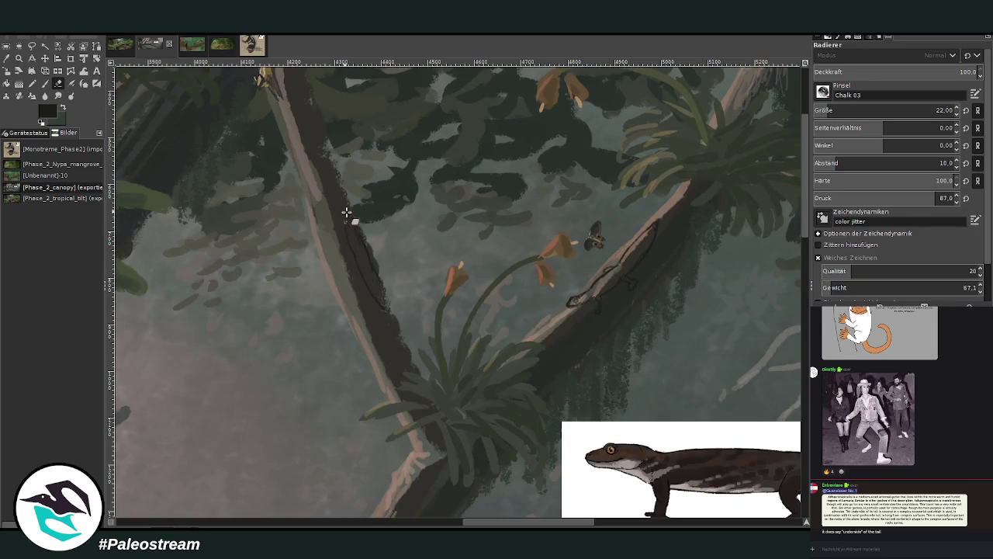
mouse_move(344, 215)
mouse_down()
mouse_move(374, 295)
mouse_move(372, 255)
mouse_move(370, 294)
mouse_up()
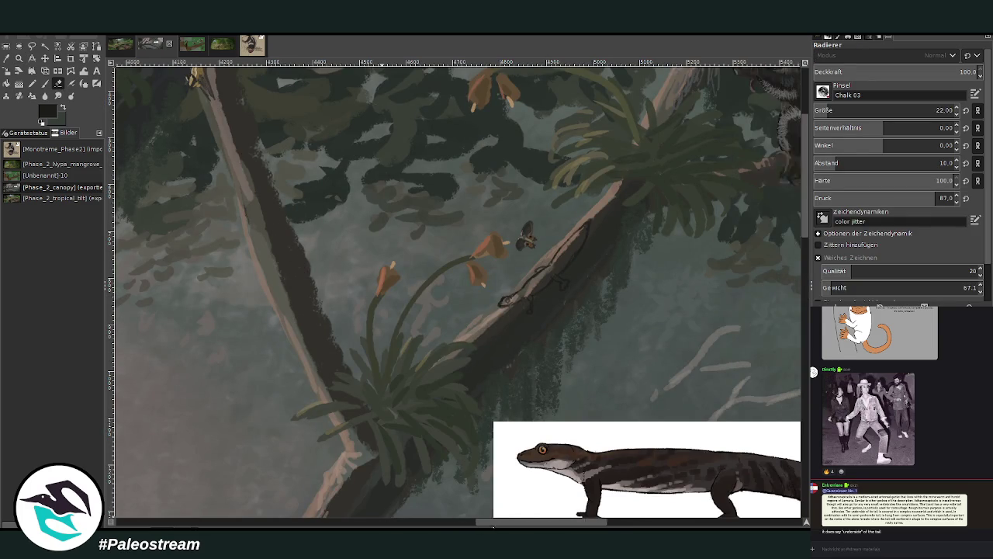
drag(480, 522, 505, 460)
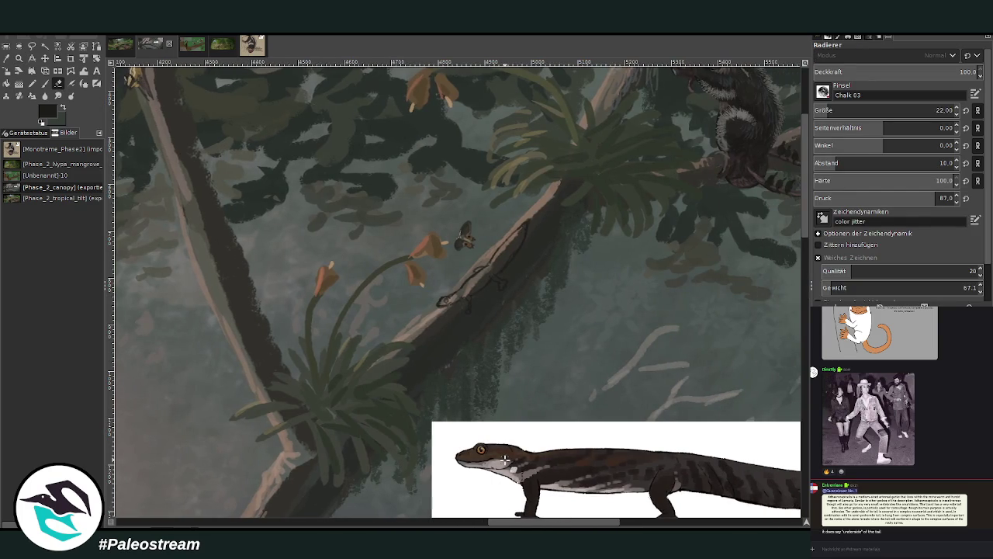
click(18, 58)
drag(336, 163, 582, 445)
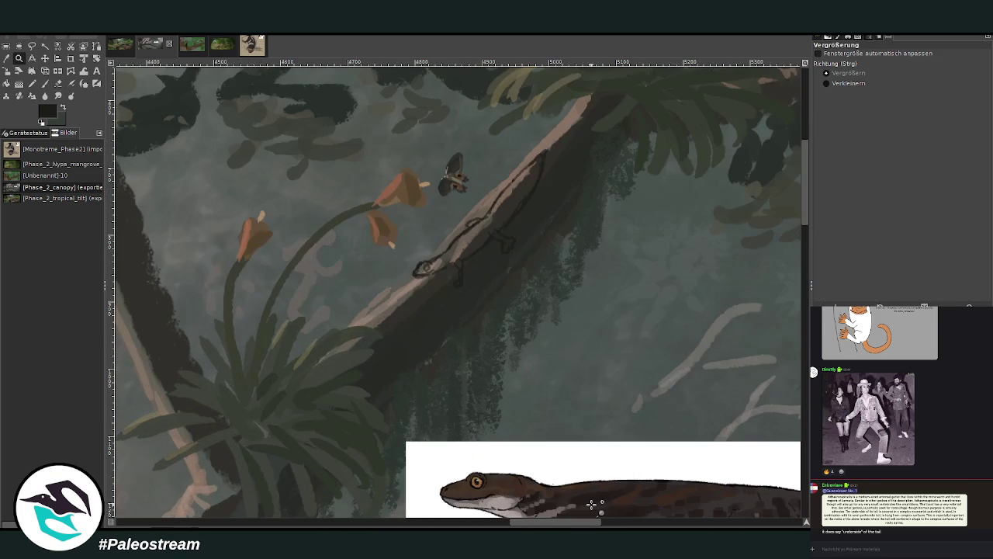
click(59, 84)
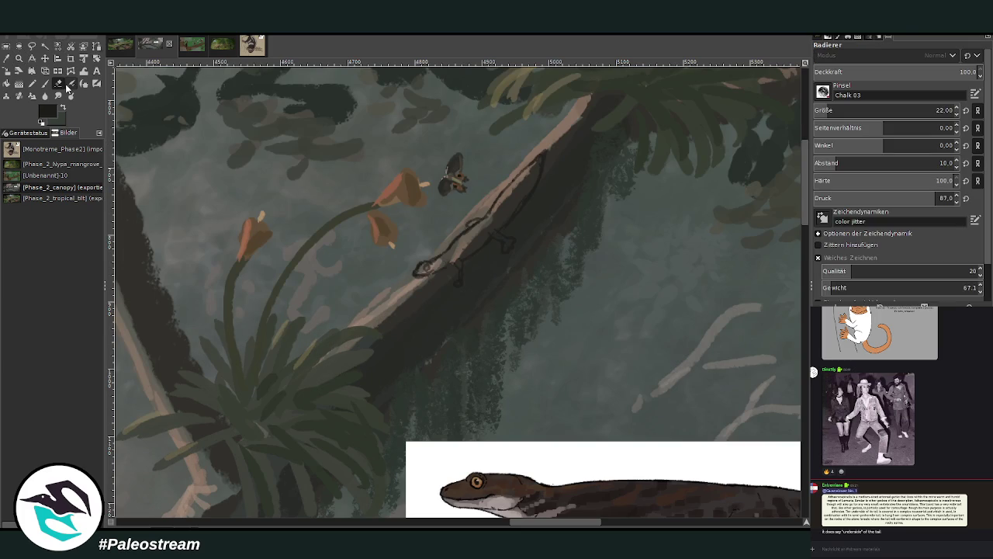
mouse_move(510, 178)
mouse_down()
mouse_move(466, 254)
mouse_move(507, 250)
mouse_up()
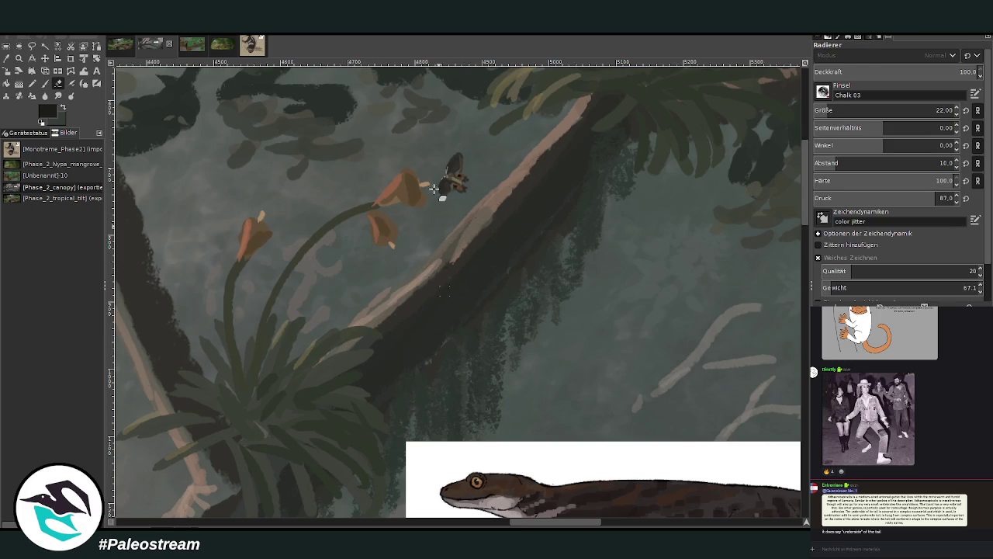
Step: Repaint a longer curved lizard outline with detail strokes down the branch
key(p)
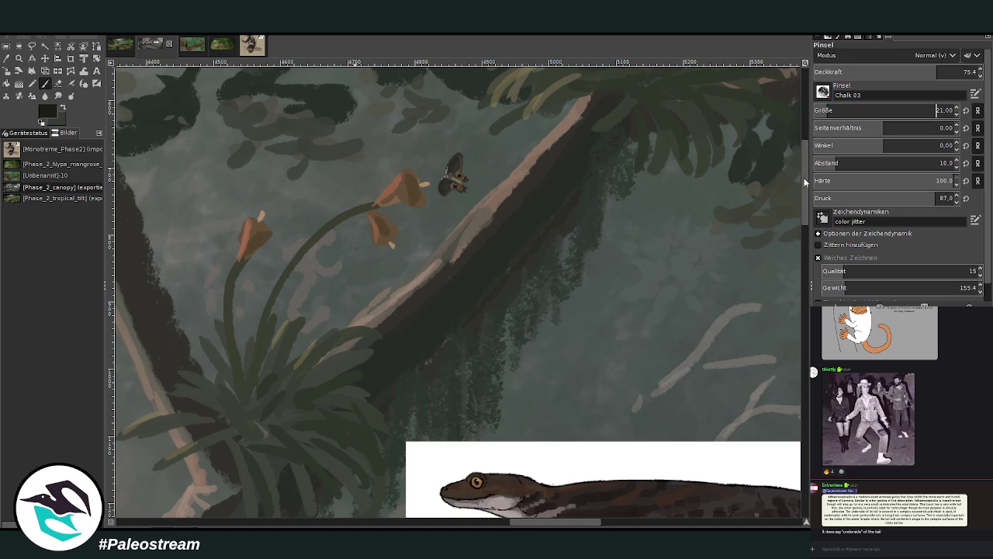
scroll(807, 201, down, 2)
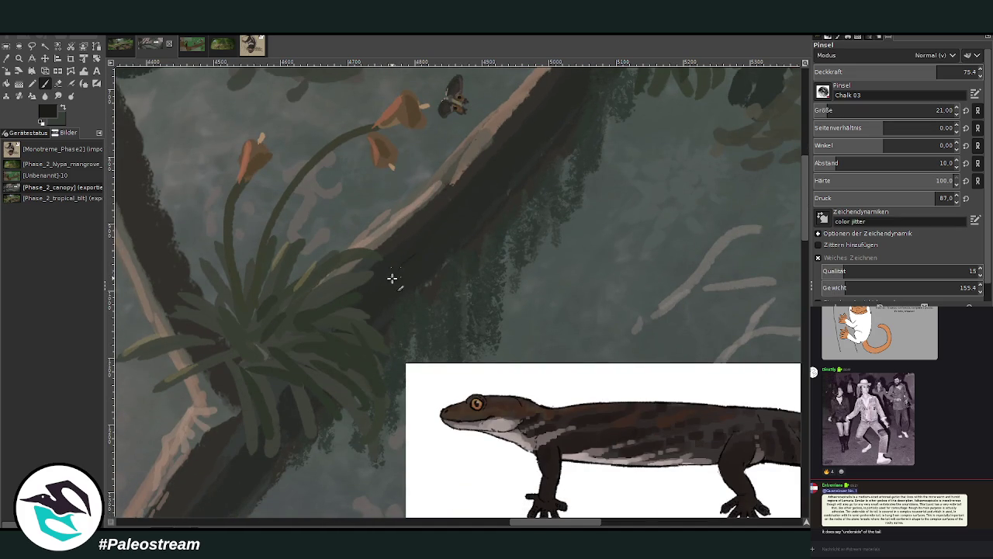
mouse_move(404, 281)
mouse_down()
mouse_move(414, 282)
mouse_move(370, 312)
mouse_move(418, 258)
mouse_up()
drag(443, 226, 428, 267)
drag(428, 267, 394, 315)
drag(414, 255, 443, 262)
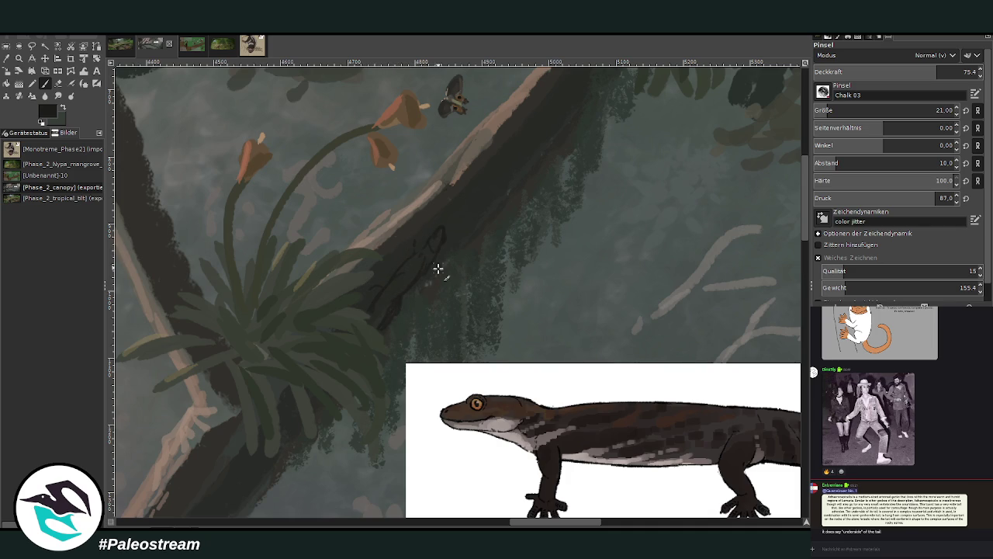
Step: Erase rough trunk lines, then paint with brush size 30 at 66.2 opacity
click(58, 84)
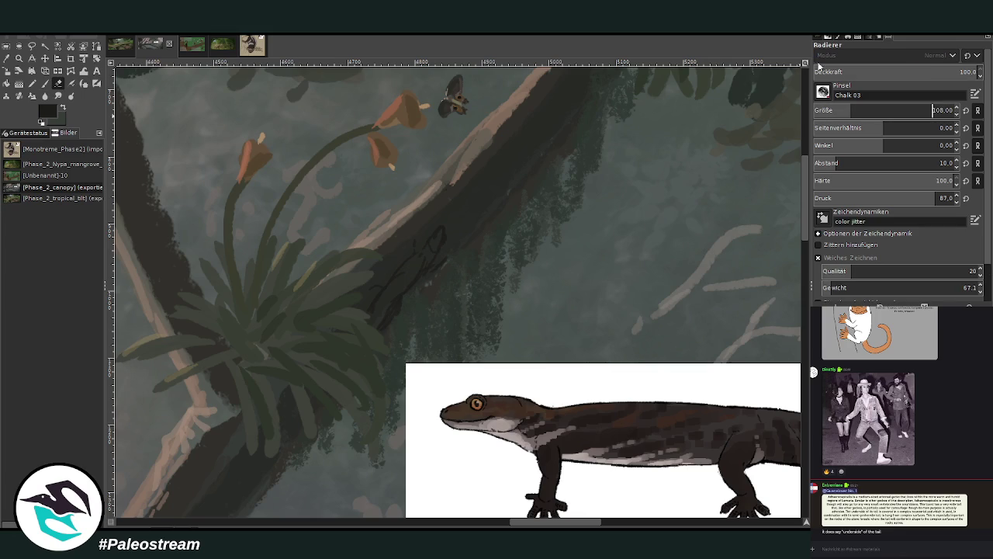
mouse_move(383, 266)
mouse_down()
mouse_move(410, 272)
mouse_move(451, 230)
mouse_up()
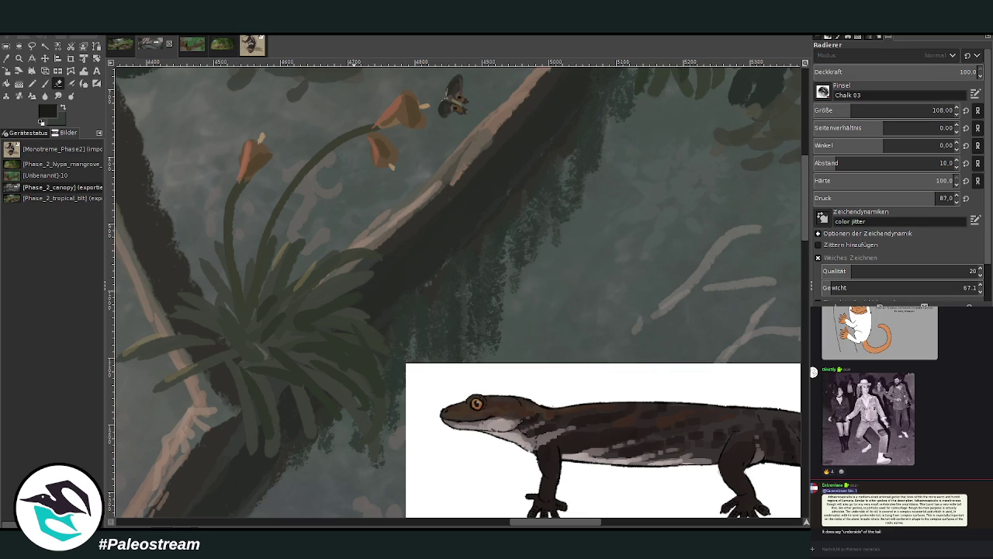
click(45, 83)
drag(836, 109, 826, 111)
click(911, 71)
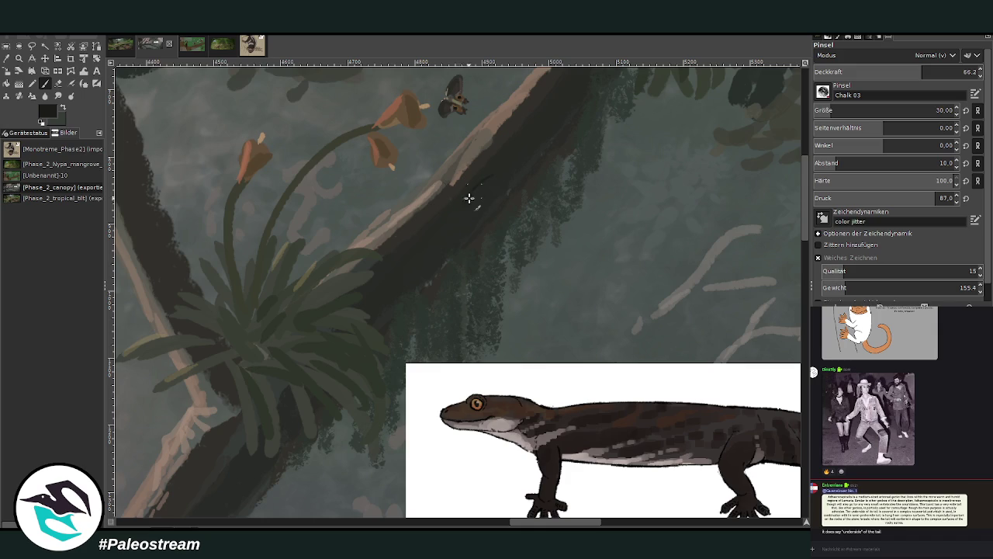
drag(462, 222, 505, 188)
Step: Sketch the gecko's curved body outline on the trunk with two arched strokes
drag(509, 147, 508, 172)
drag(481, 173, 511, 181)
scroll(458, 287, right, 2)
scroll(458, 288, right, 2)
scroll(458, 287, left, 5)
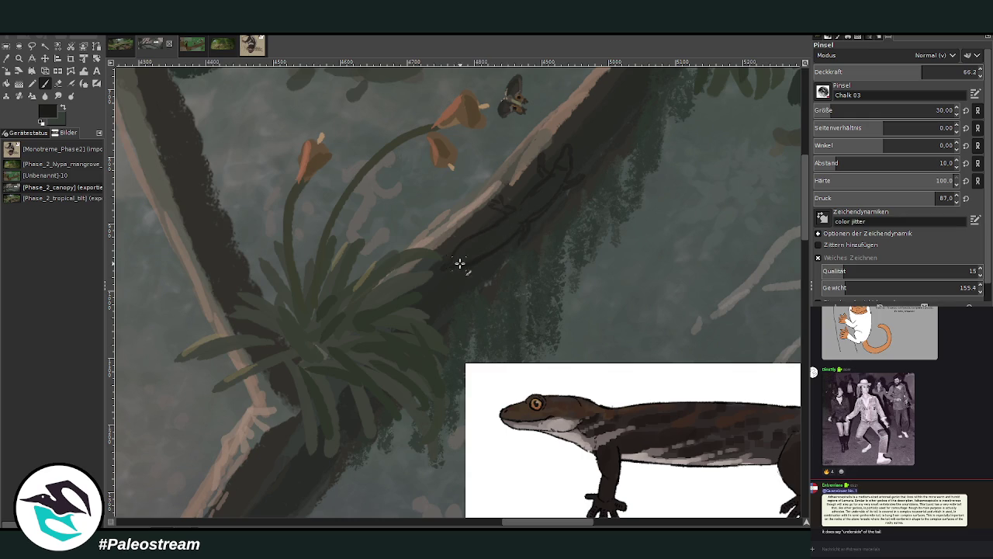
Step: Sample a dark tone and fill the gecko body, with opacity 42.3 then 58.7
key(o)
click(469, 278)
key(p)
click(882, 71)
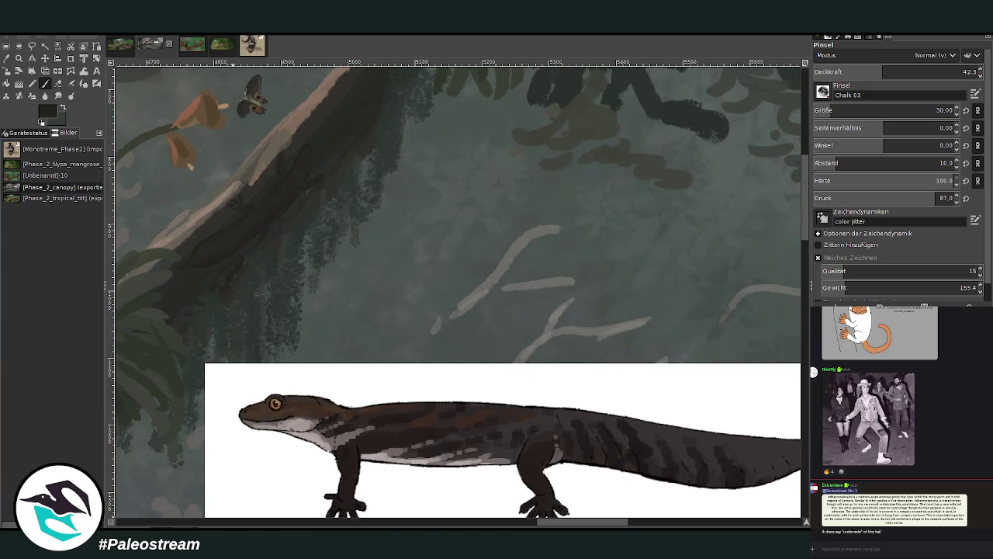
drag(518, 525, 508, 525)
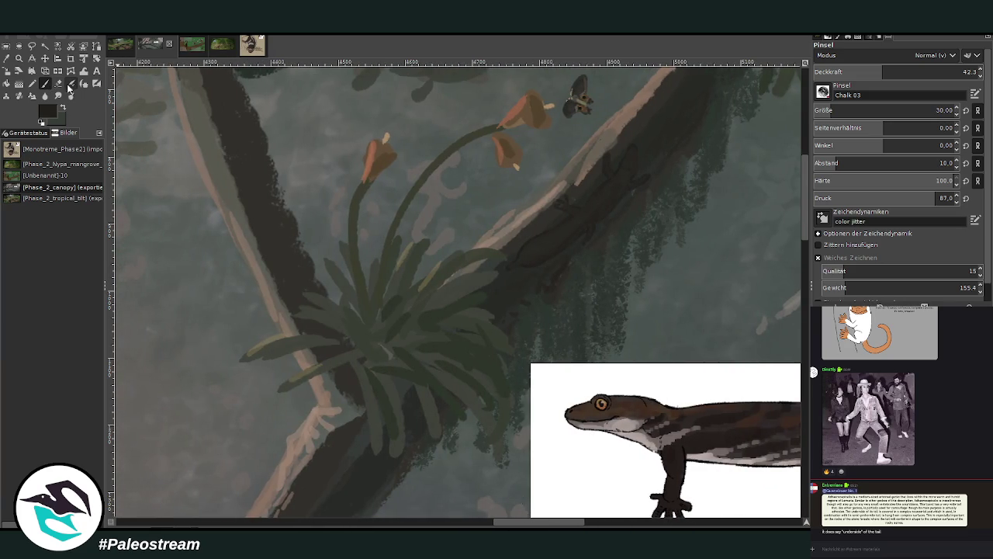
scroll(495, 347, right, 5)
scroll(571, 237, left, 6)
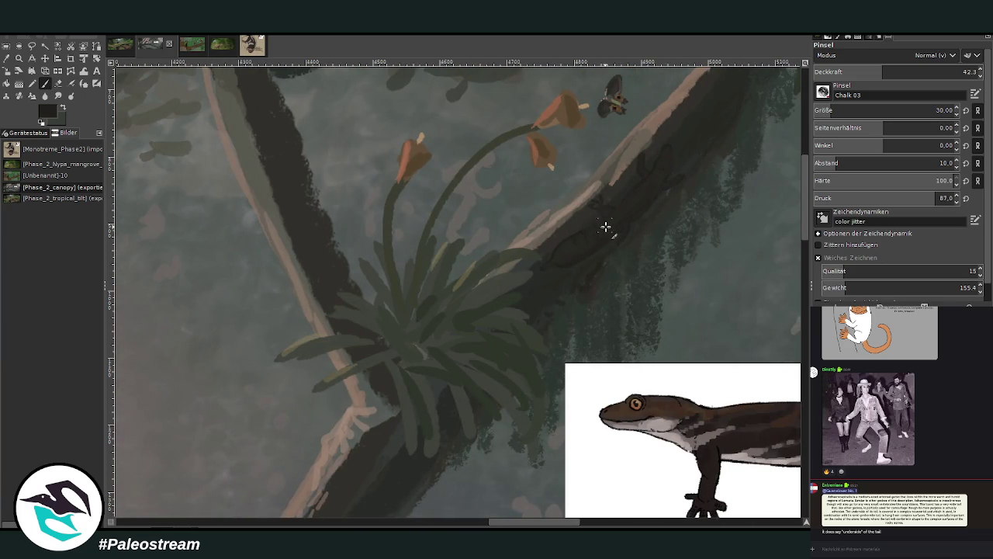
key(greater)
key(greater)
key(greater)
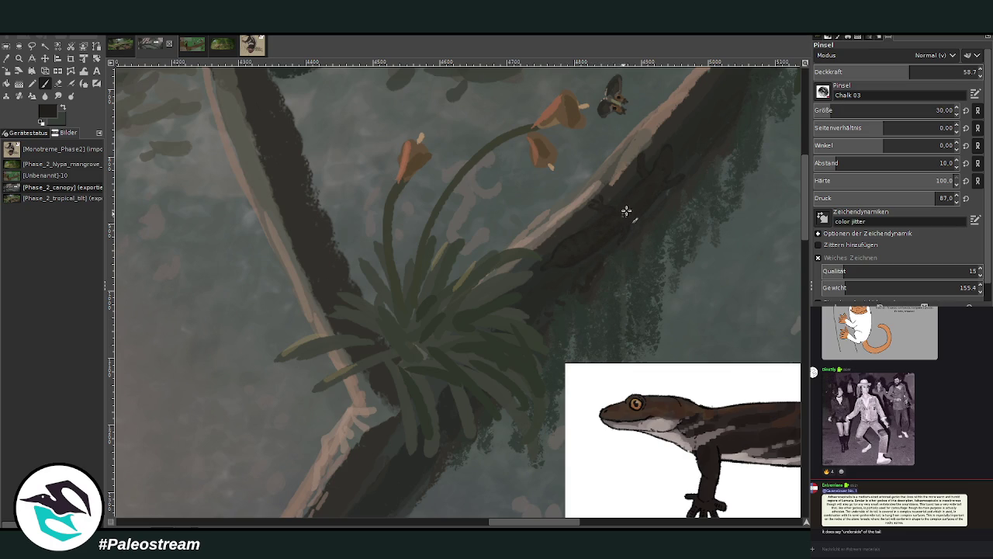
drag(514, 522, 538, 524)
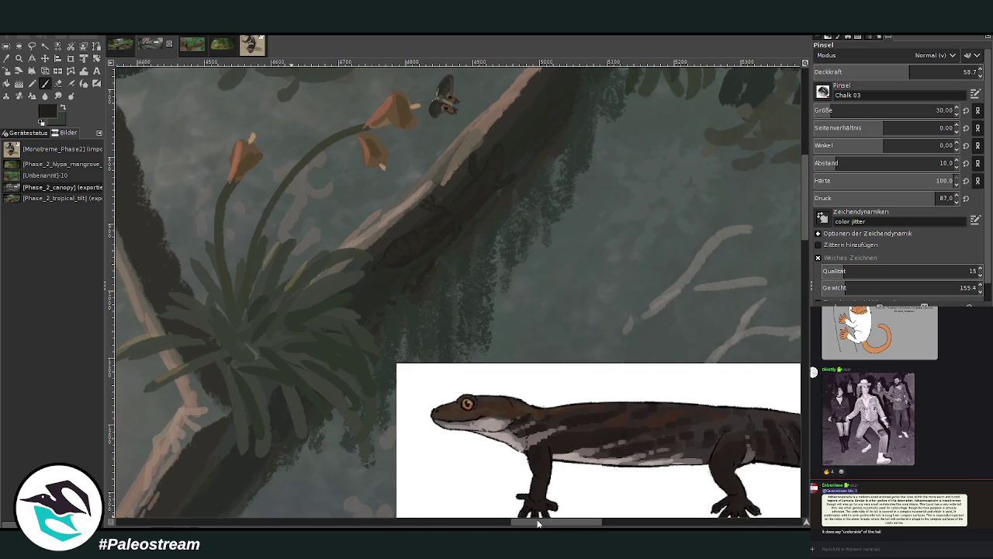
Step: With a grey colour at brush size 17, paint dark marks on the gecko
ctrl+click(774, 237)
click(943, 110)
text(17)
key(Return)
mouse_move(502, 164)
mouse_down()
mouse_move(499, 177)
mouse_move(473, 183)
mouse_up()
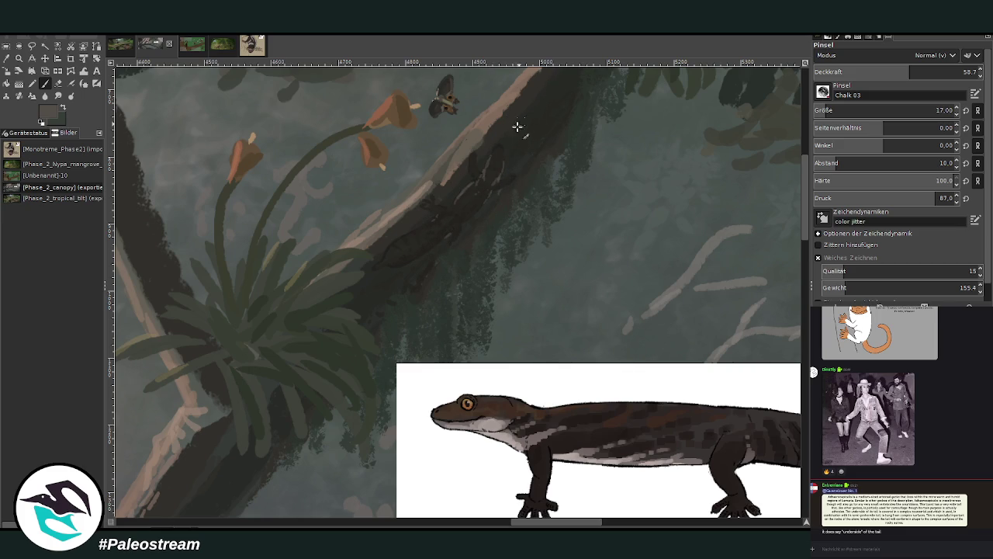
mouse_move(478, 154)
mouse_down()
mouse_move(476, 166)
mouse_move(501, 173)
mouse_move(486, 208)
mouse_up()
Step: Sample darker and brownish tones and dab light highlights on the gecko at 71.9 opacity
key(o)
click(470, 155)
key(p)
click(935, 71)
drag(470, 159, 477, 165)
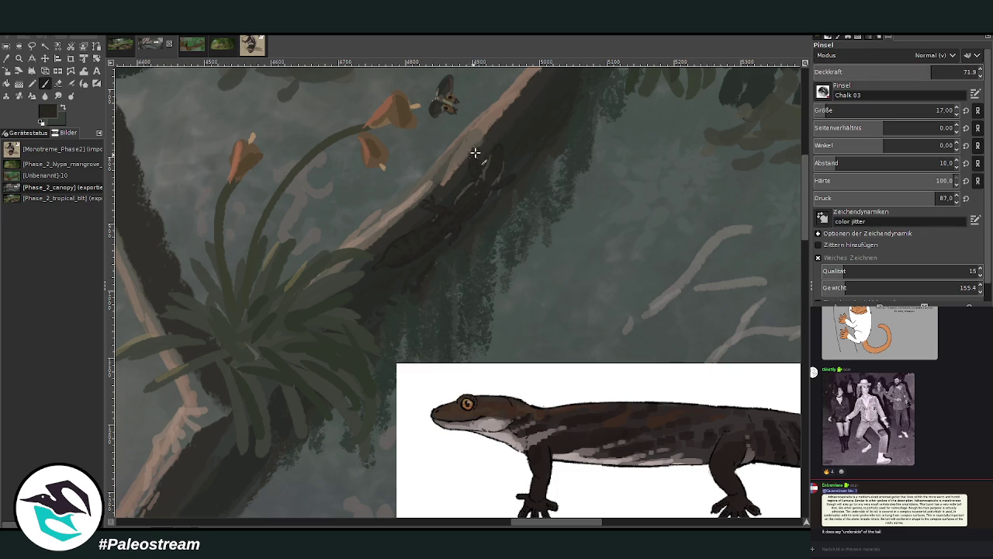
key(o)
click(487, 116)
key(p)
click(427, 196)
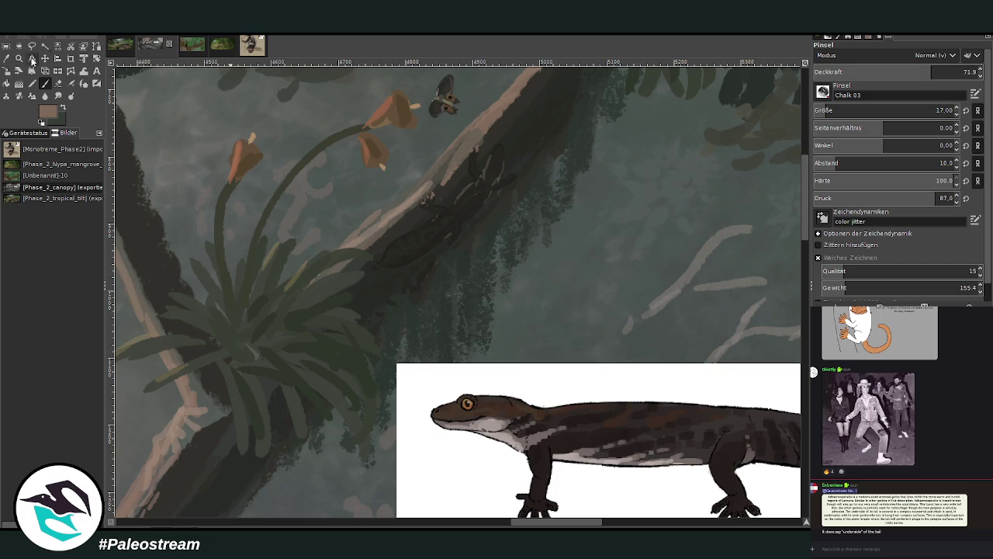
Step: Paint near-black scale strokes along the gecko, then sample dark green at 56.5 opacity
key(o)
click(483, 203)
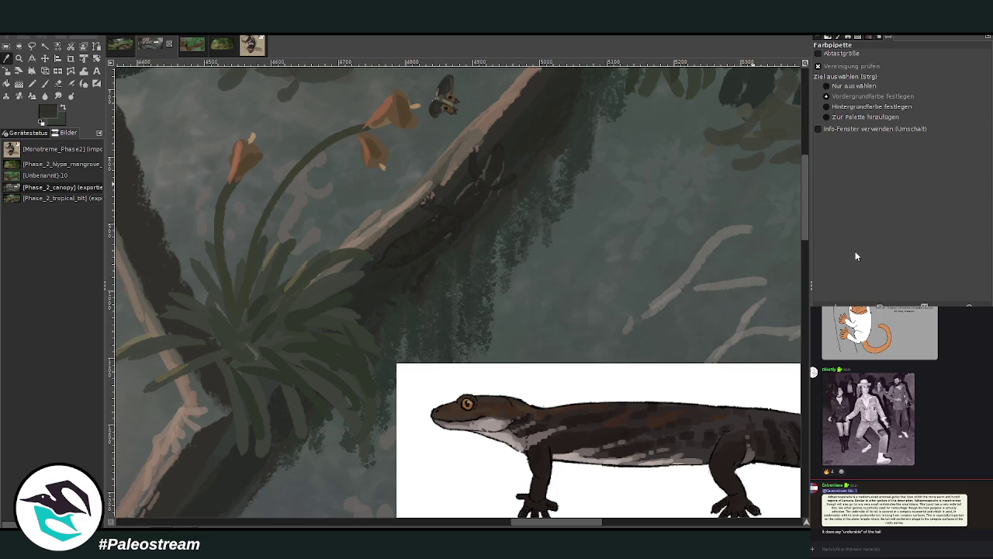
key(p)
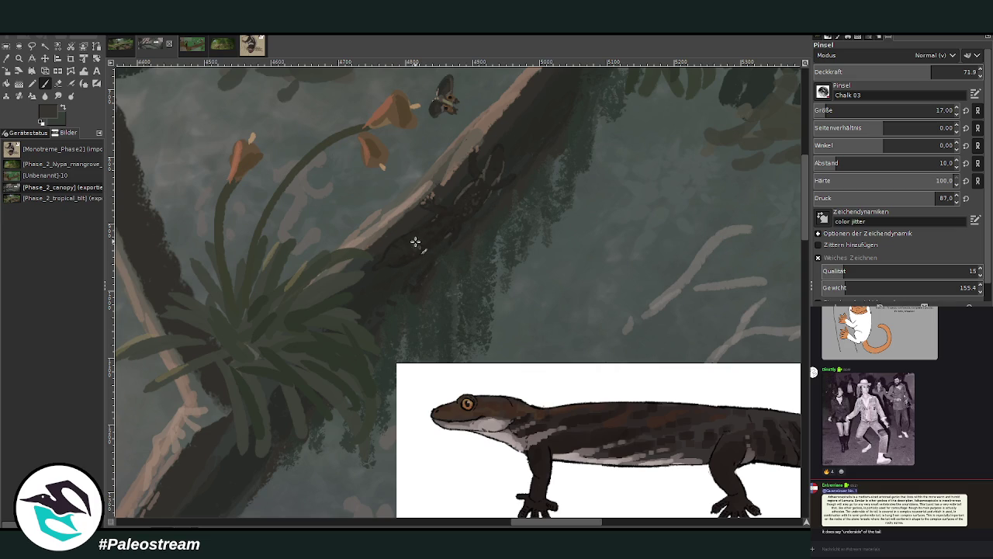
drag(415, 241, 450, 222)
key(x)
key(o)
click(575, 138)
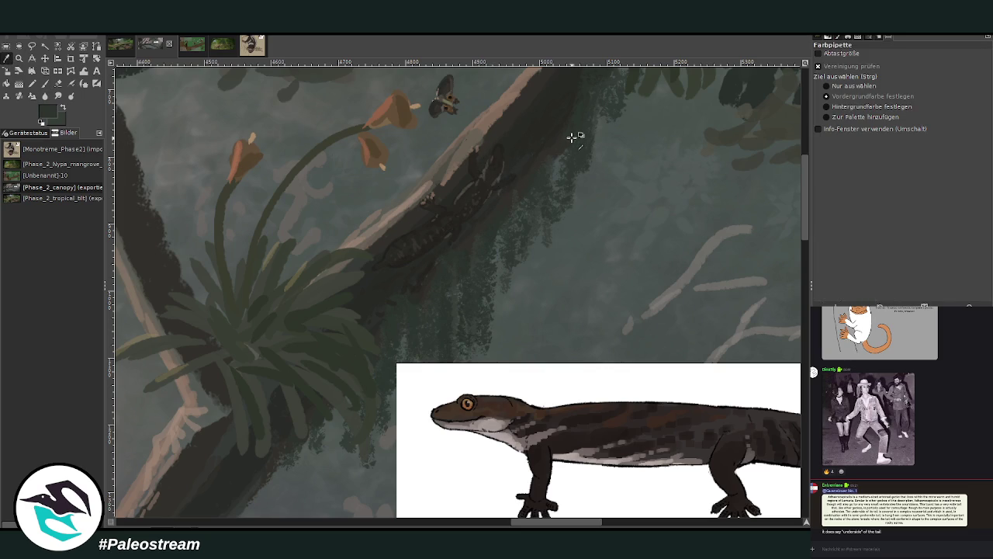
click(45, 83)
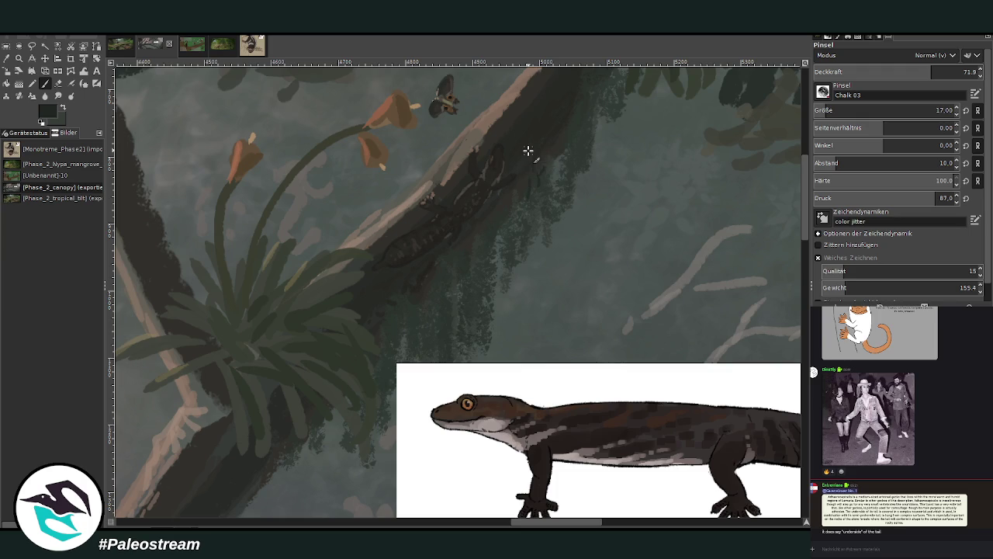
click(906, 71)
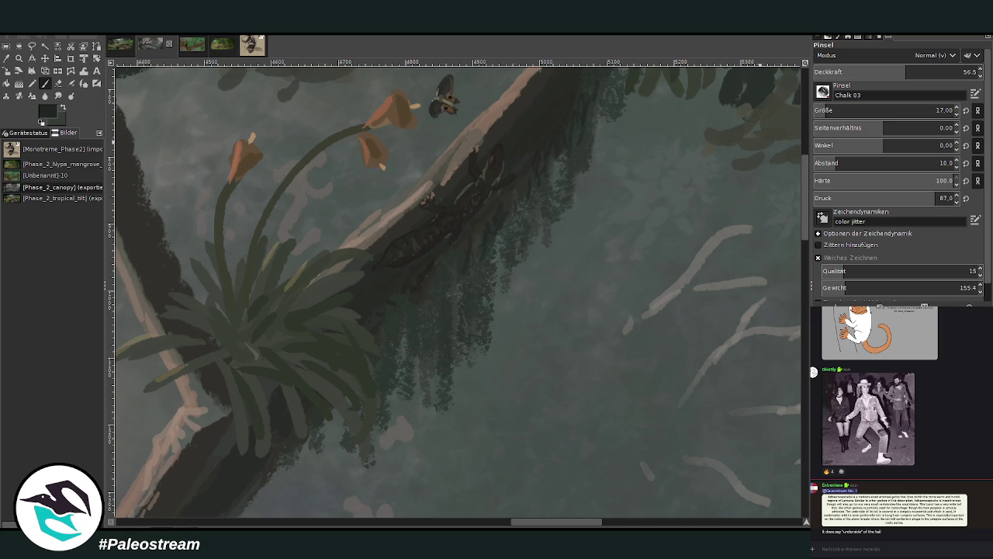
Step: Zoom out to the whole canopy painting, then zoom into the lemurs' branch area
scroll(458, 291, down, 4)
scroll(458, 291, down, 3)
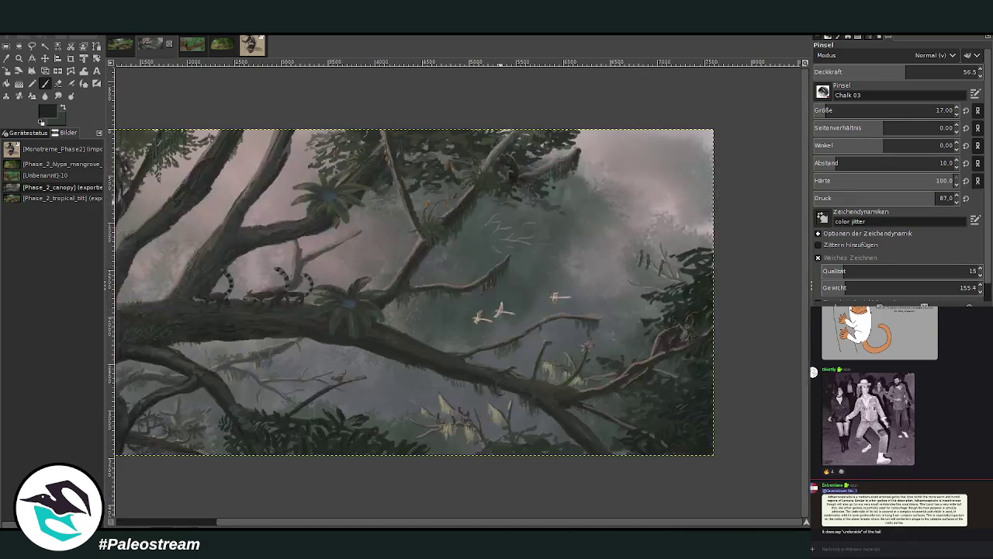
scroll(180, 210, left, 5)
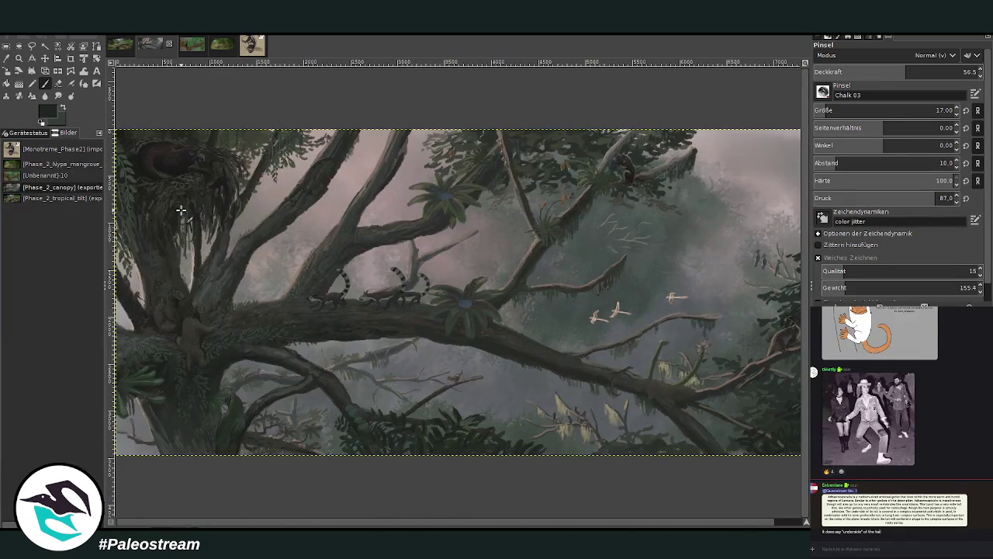
key(minus)
key(z)
drag(210, 173, 619, 394)
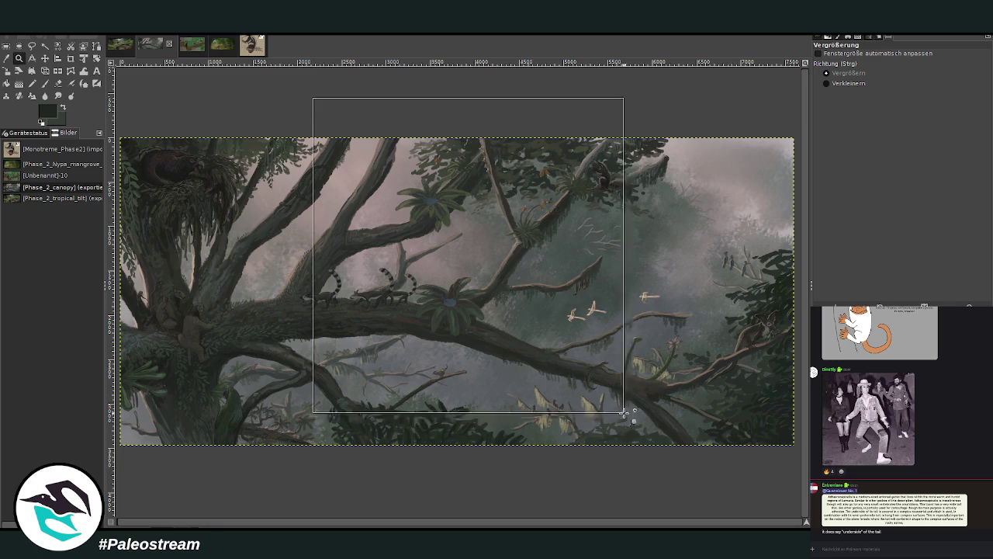
drag(310, 94, 602, 388)
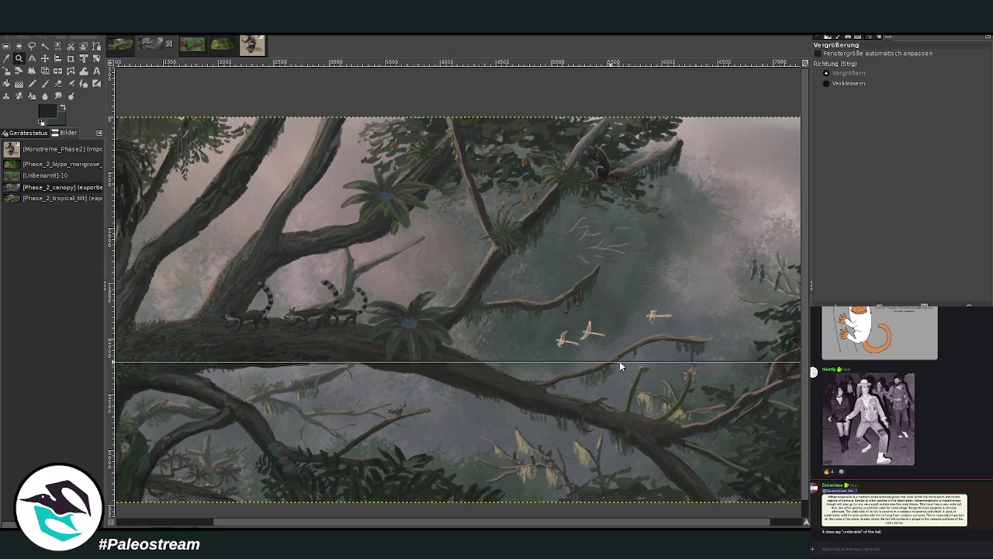
drag(306, 89, 629, 365)
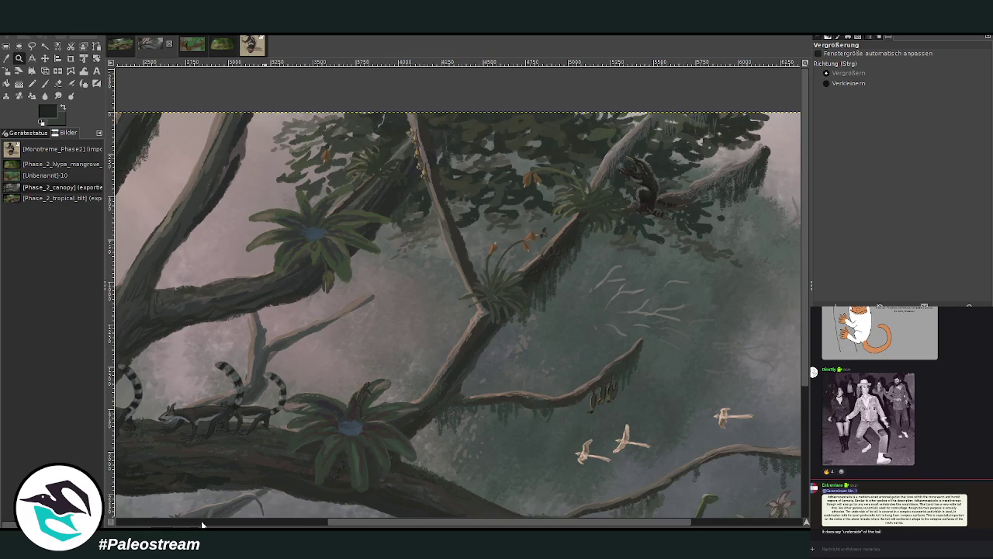
scroll(202, 525, left, 3)
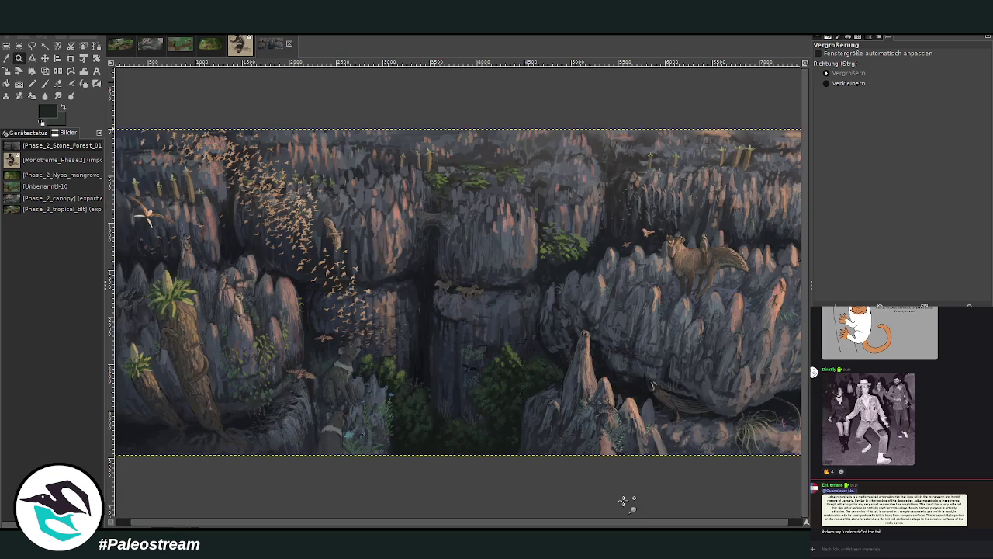
Step: Zoom out of the stone forest, inspect the tall rock spire, then return to Phase_2_canopy
click(848, 83)
click(399, 277)
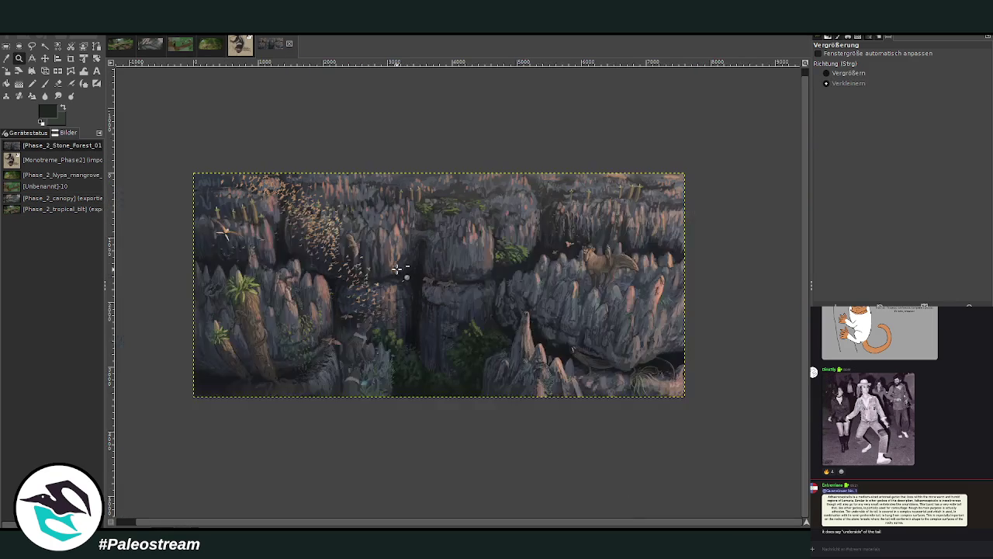
click(827, 73)
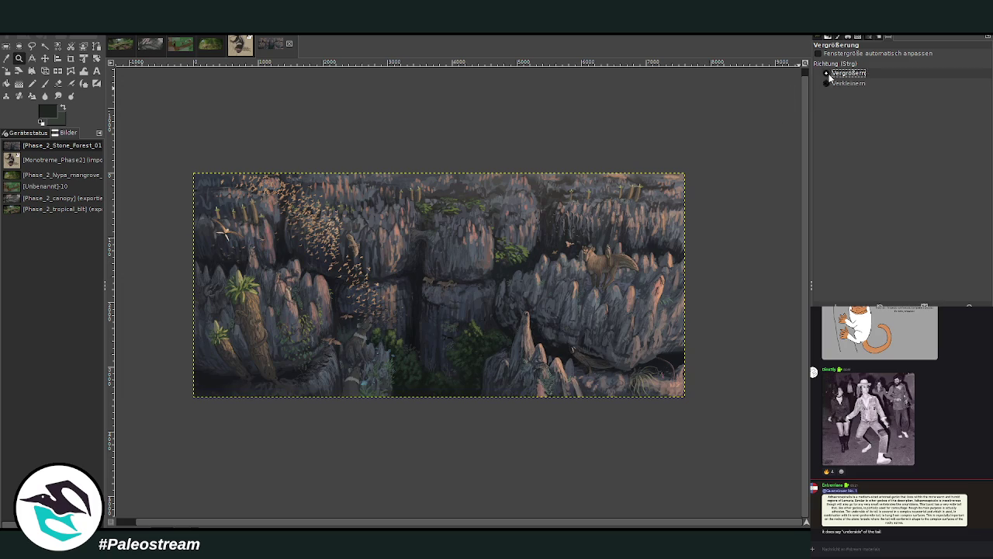
drag(435, 219, 709, 404)
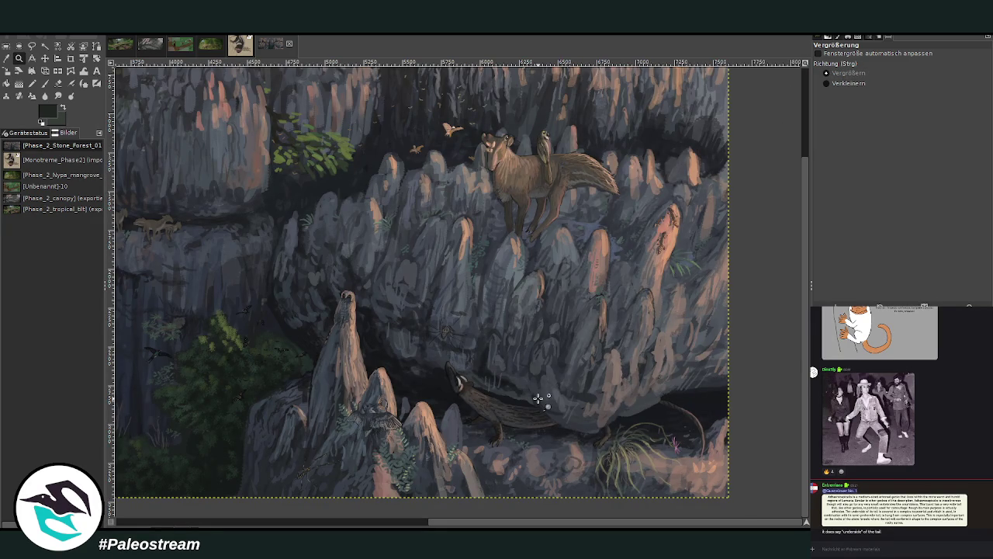
drag(301, 253, 386, 361)
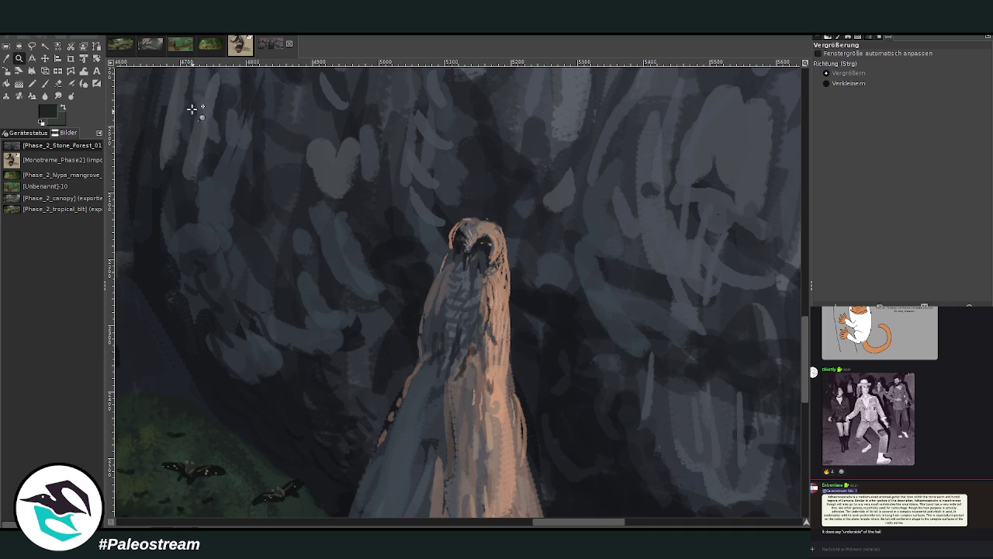
click(151, 48)
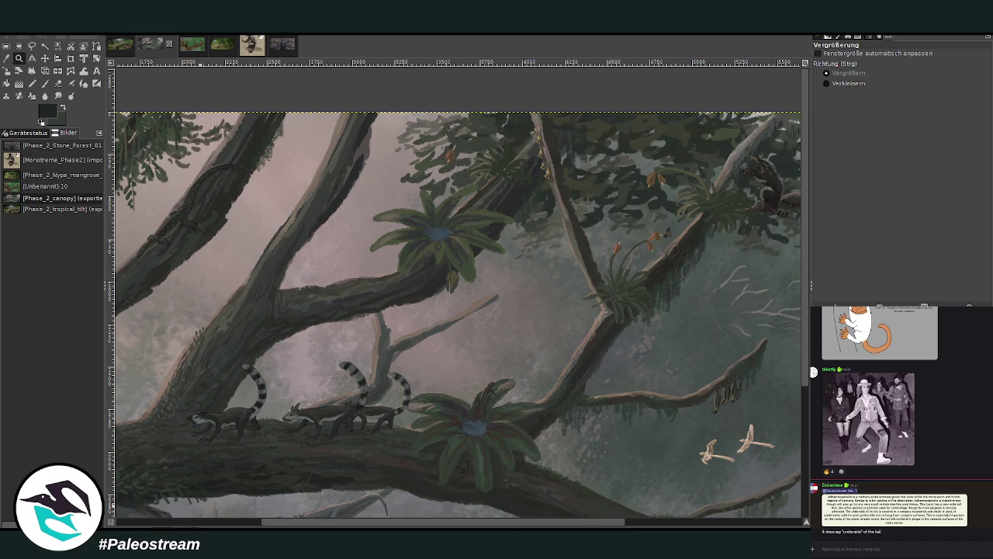
Step: Pan around the canopy painting to inspect branches and birds, then select the Color Picker
mouse_move(424, 526)
mouse_down()
mouse_move(532, 525)
mouse_move(424, 509)
mouse_up()
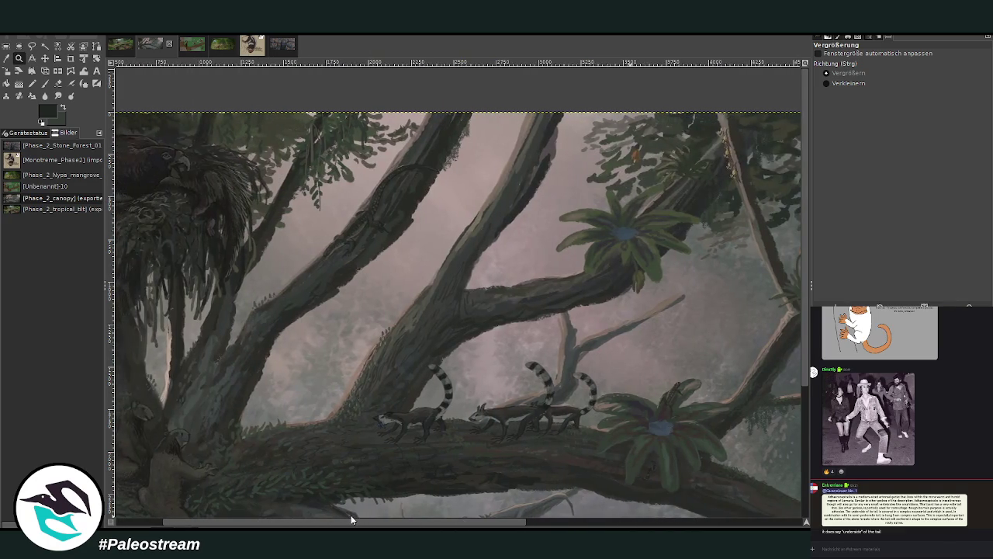
scroll(438, 455, down, 5)
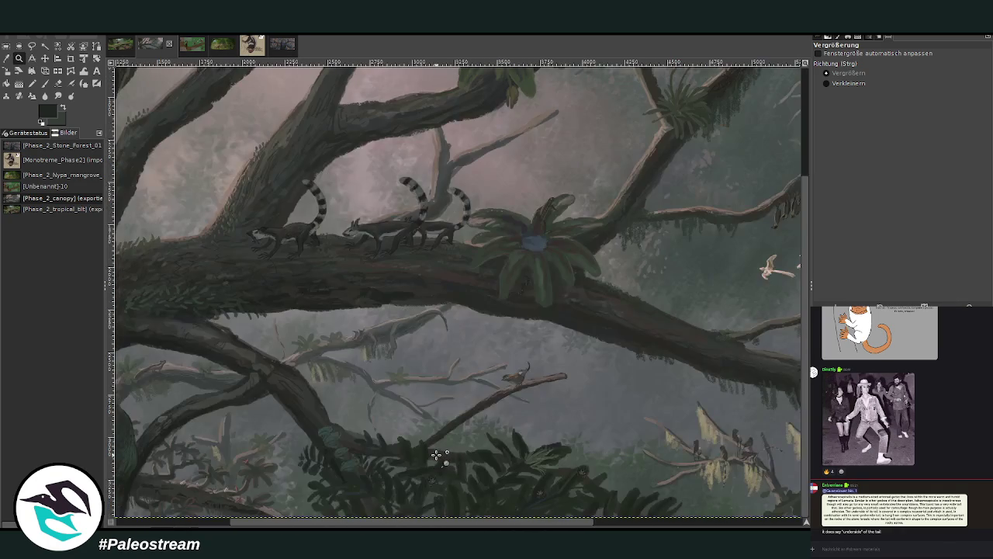
scroll(450, 525, right, 3)
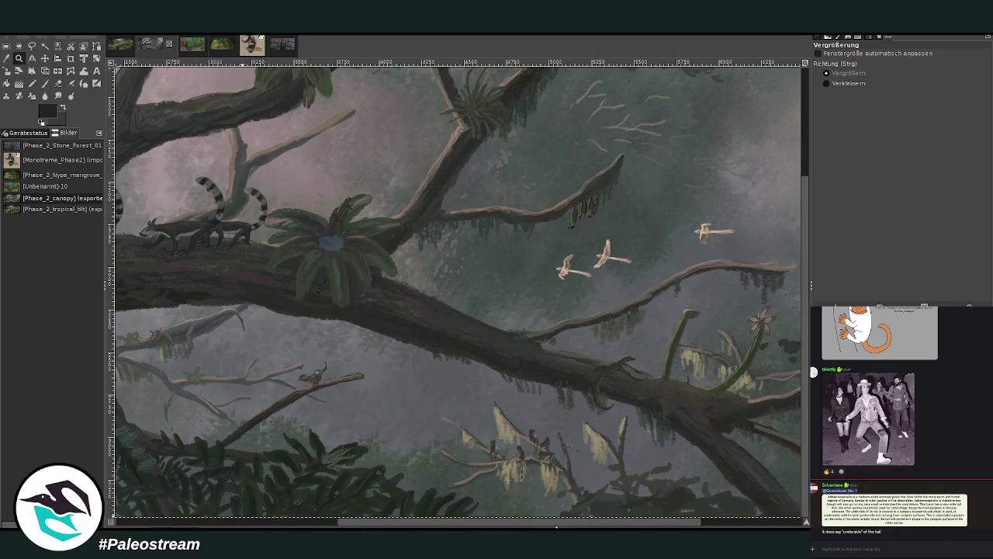
scroll(427, 431, up, 3)
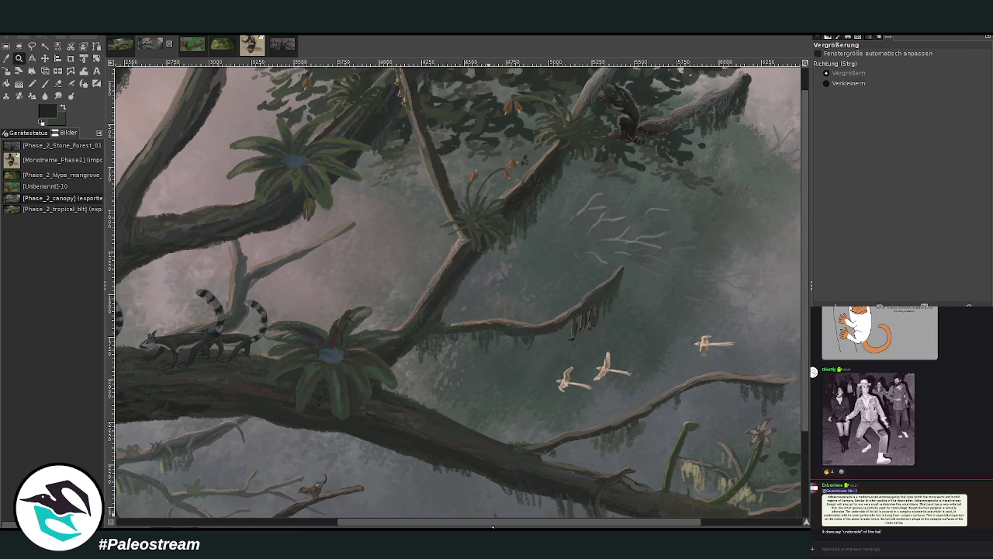
scroll(497, 523, right, 5)
scroll(327, 494, left, 2)
scroll(327, 494, left, 10)
scroll(328, 495, right, 9)
scroll(432, 441, up, 1)
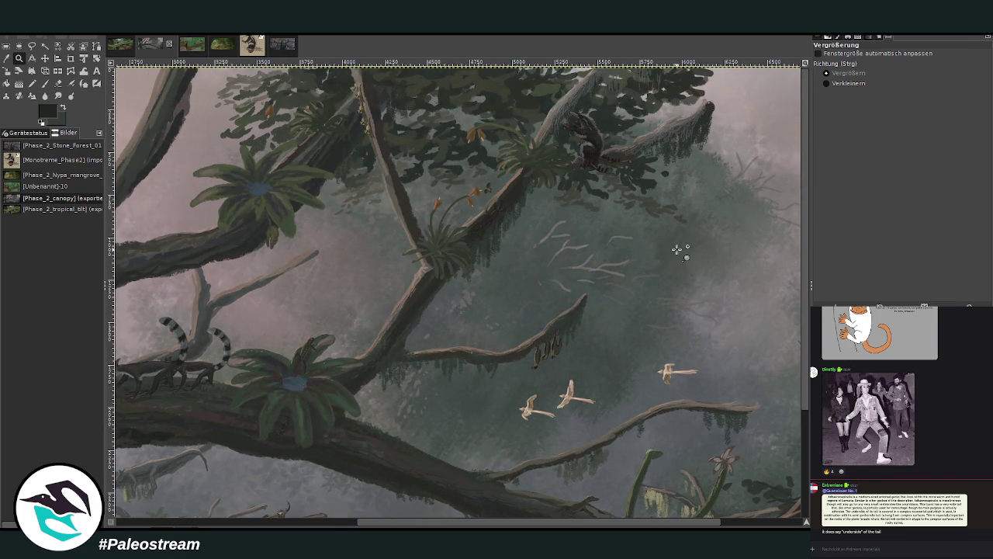
scroll(621, 231, down, 4)
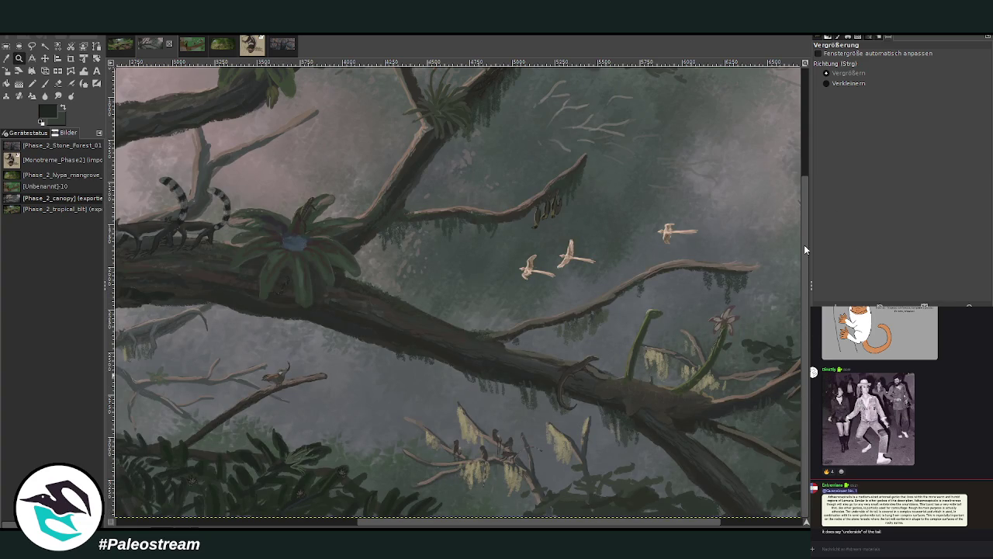
scroll(804, 171, up, 3)
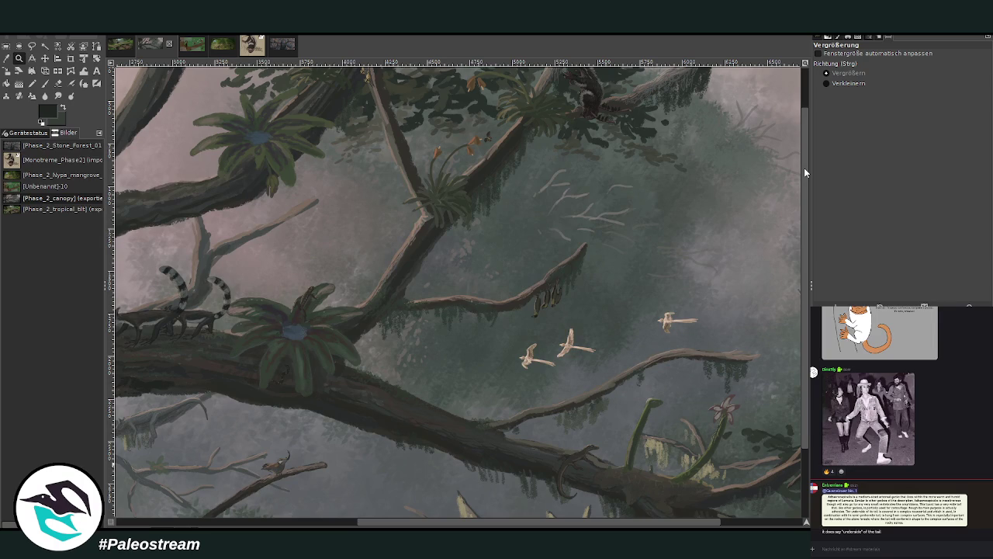
scroll(804, 168, up, 2)
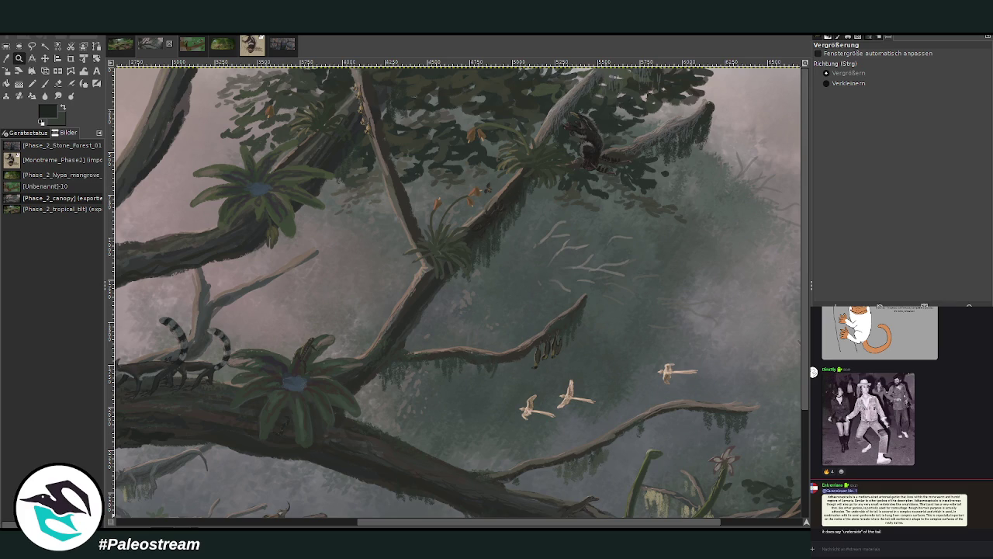
click(6, 58)
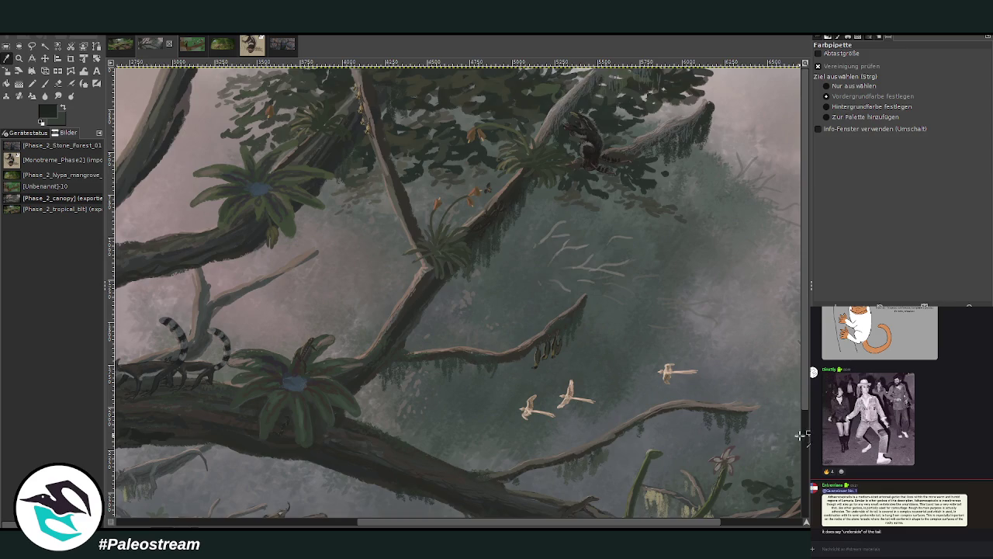
Step: Paint dark foliage dabs along the top of the canopy, then fit the painting in the window
scroll(767, 423, down, 3)
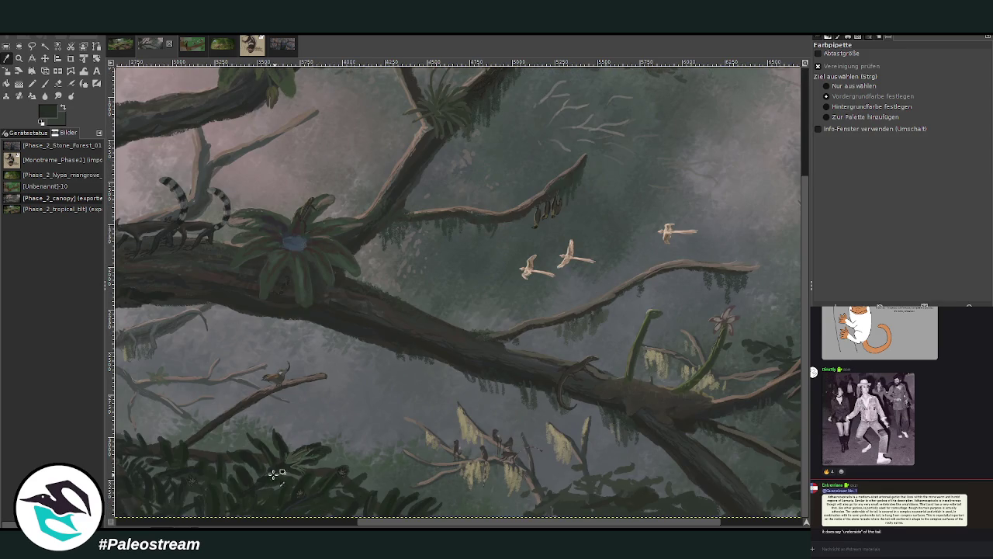
click(42, 86)
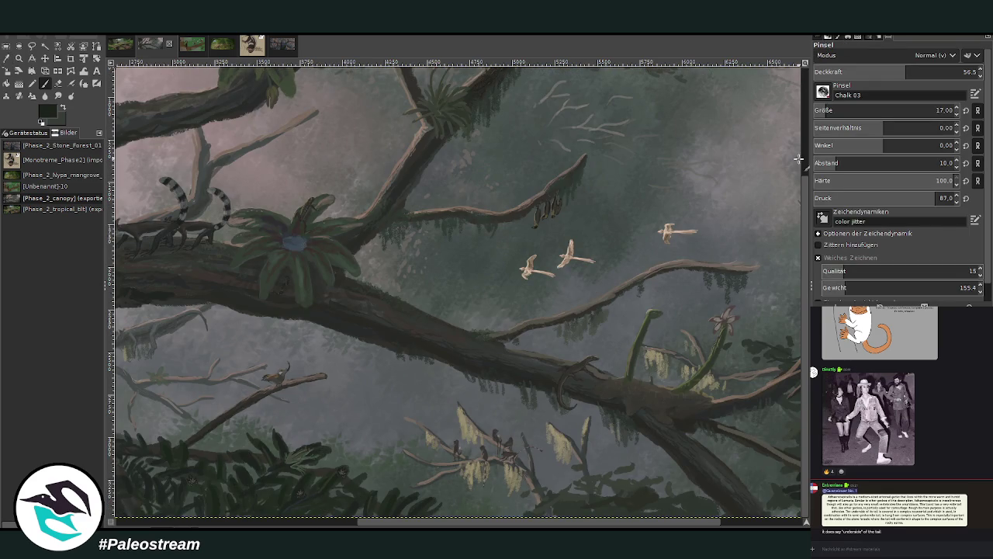
scroll(458, 287, up, 5)
scroll(884, 111, up, 5)
scroll(828, 110, up, 10)
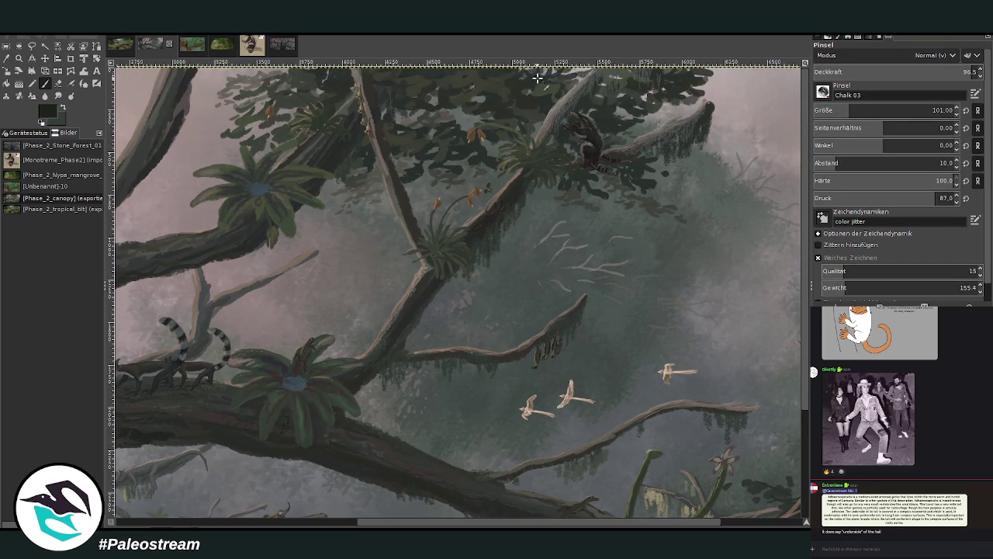
scroll(892, 110, up, 5)
drag(547, 86, 621, 98)
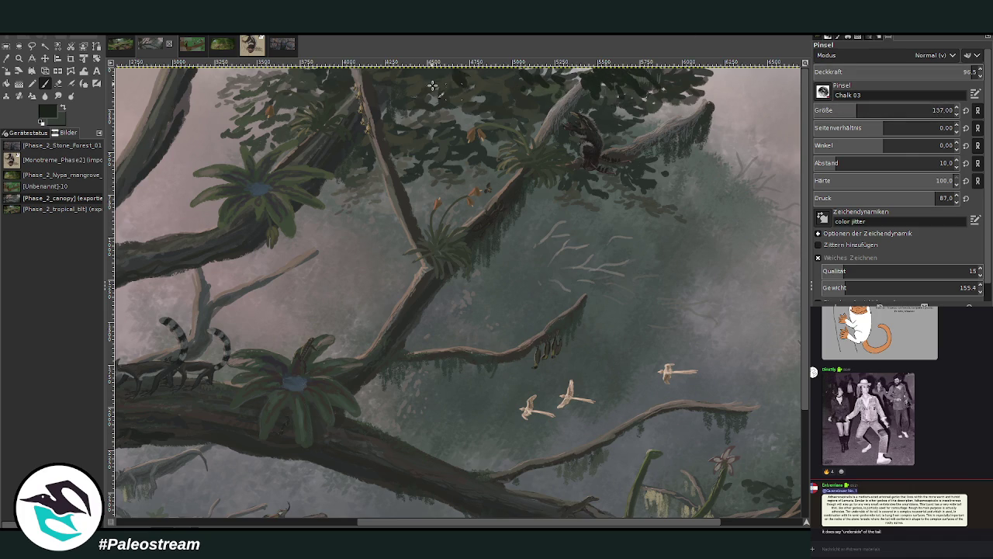
scroll(779, 461, right, 3)
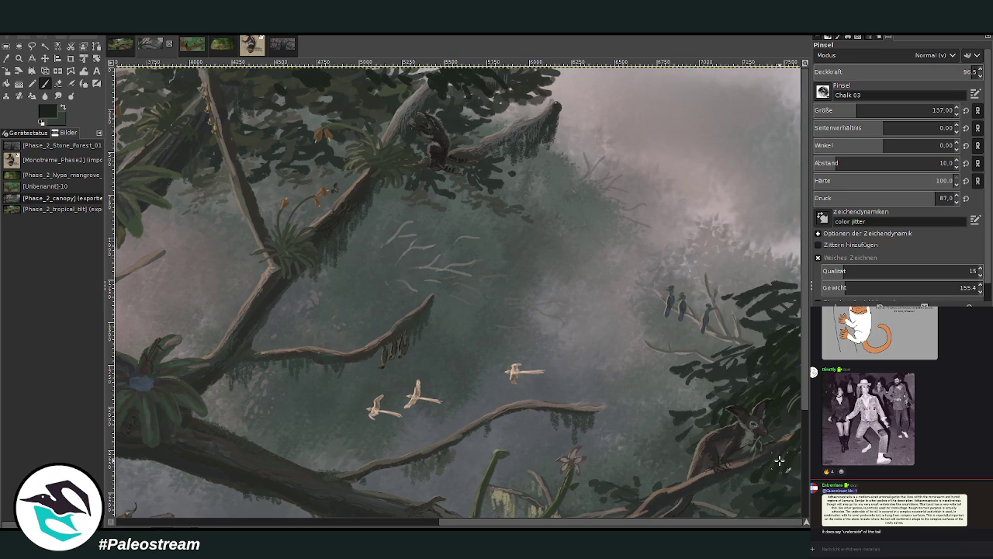
mouse_move(578, 68)
mouse_down()
mouse_move(593, 87)
mouse_move(573, 73)
mouse_move(624, 77)
mouse_move(535, 69)
mouse_up()
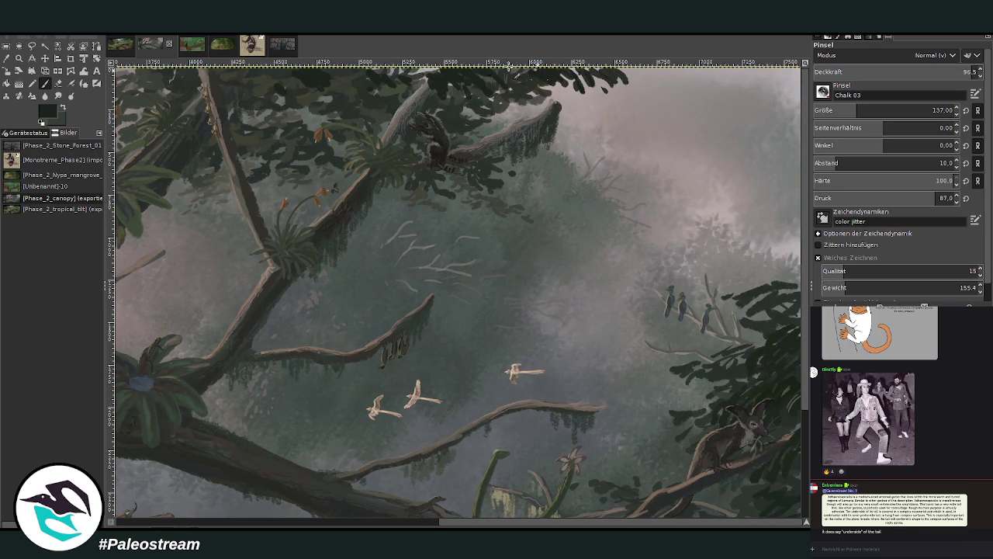
drag(345, 89, 358, 107)
drag(284, 91, 249, 81)
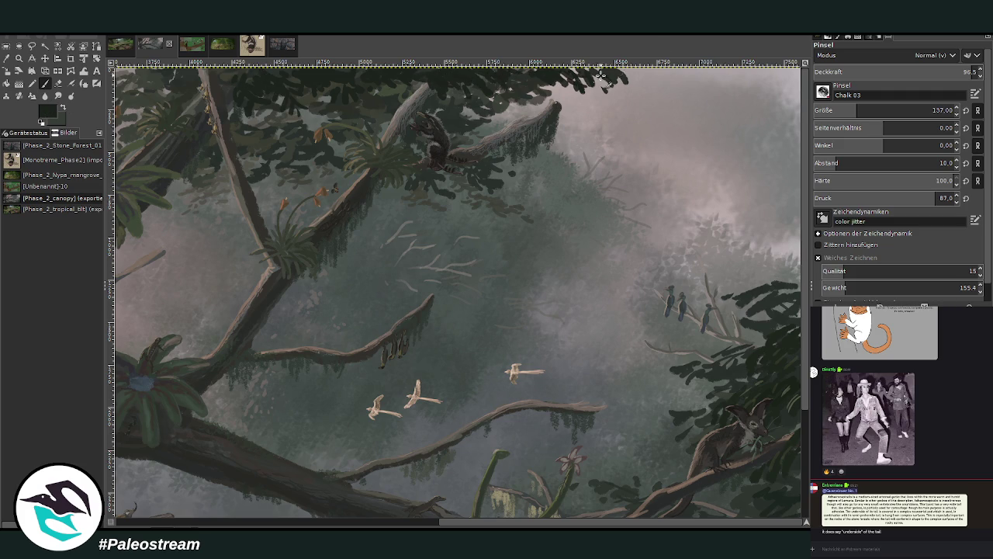
key(minus)
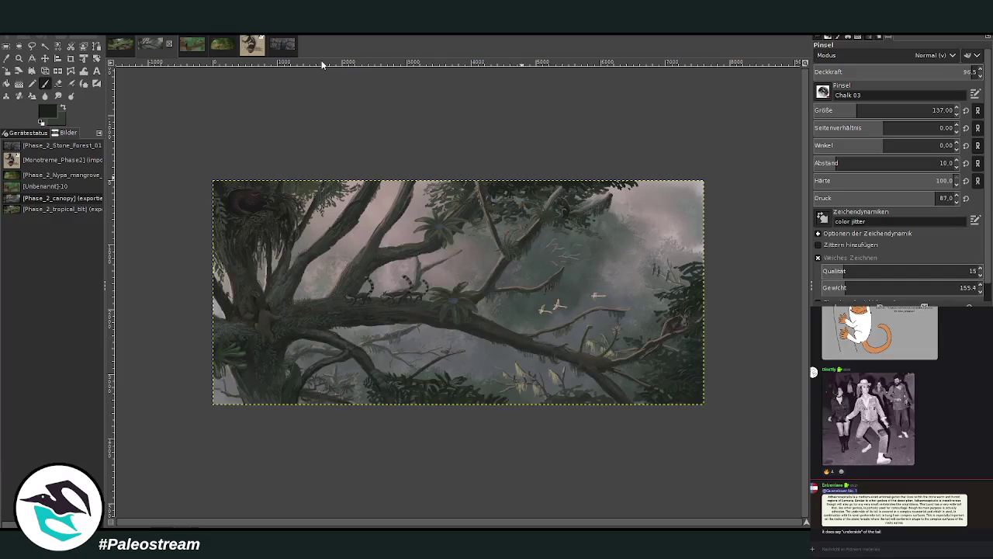
key(z)
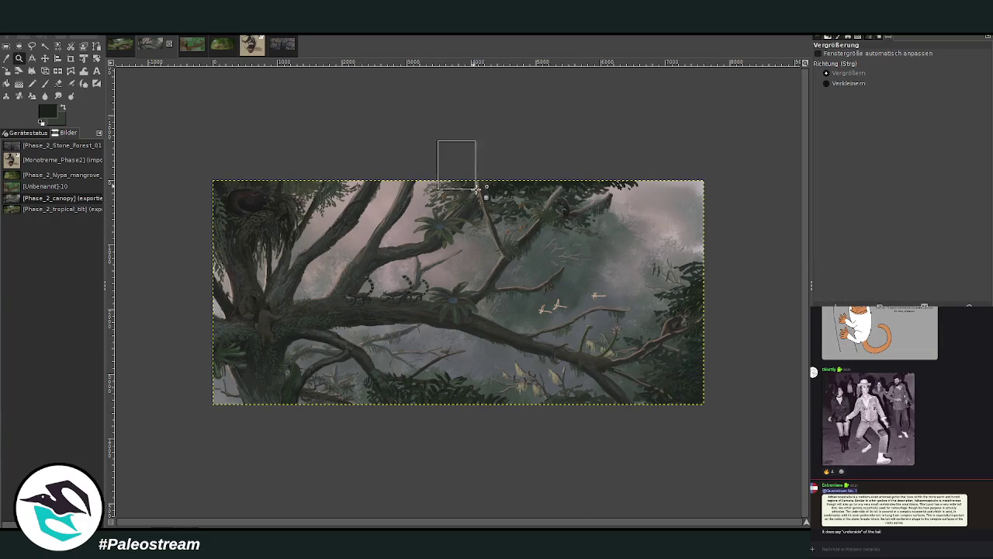
click(454, 183)
key(p)
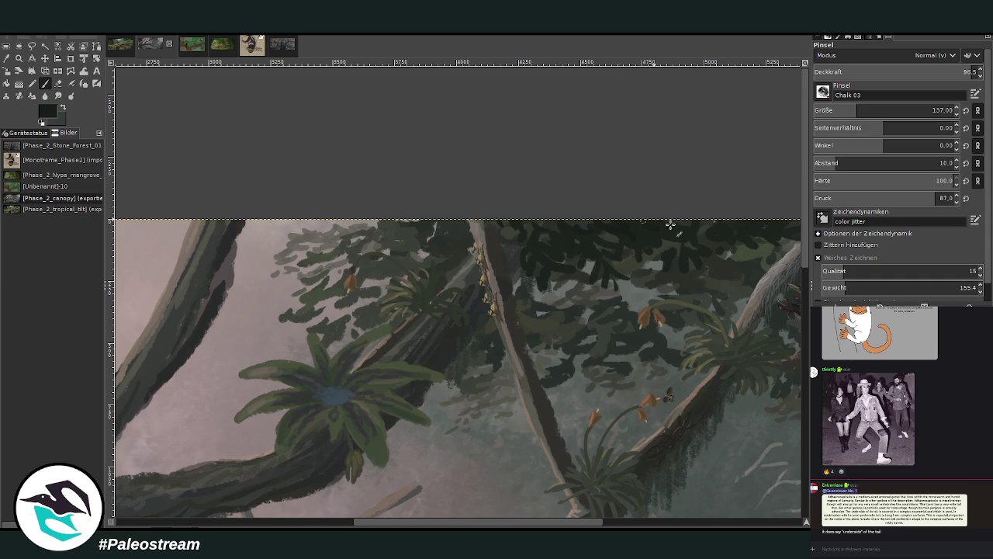
drag(446, 526, 519, 526)
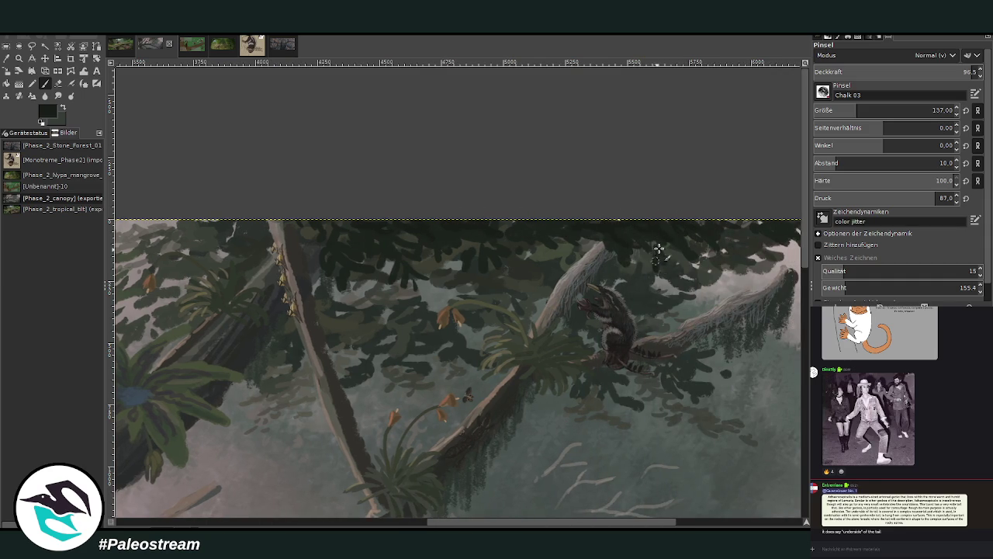
key(bracketleft)
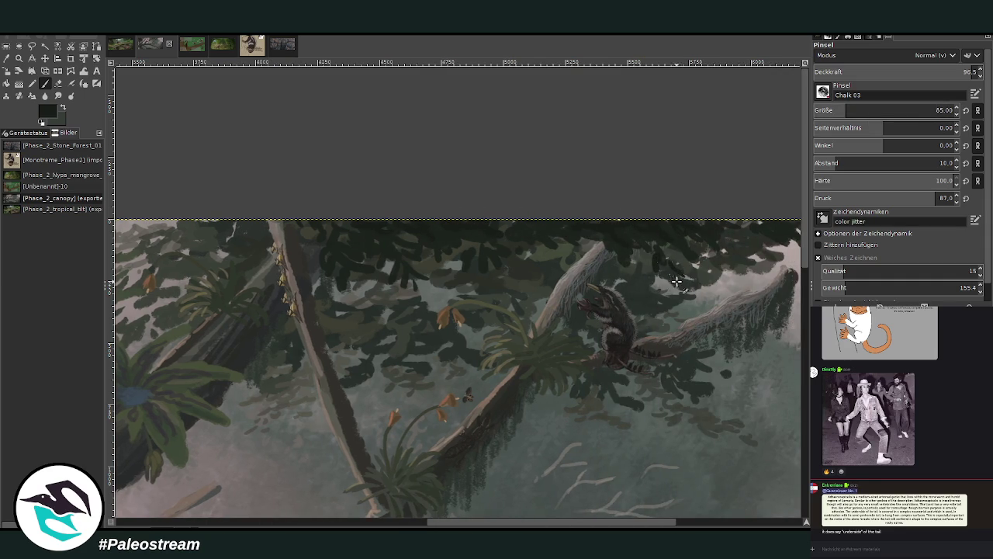
drag(492, 525, 558, 526)
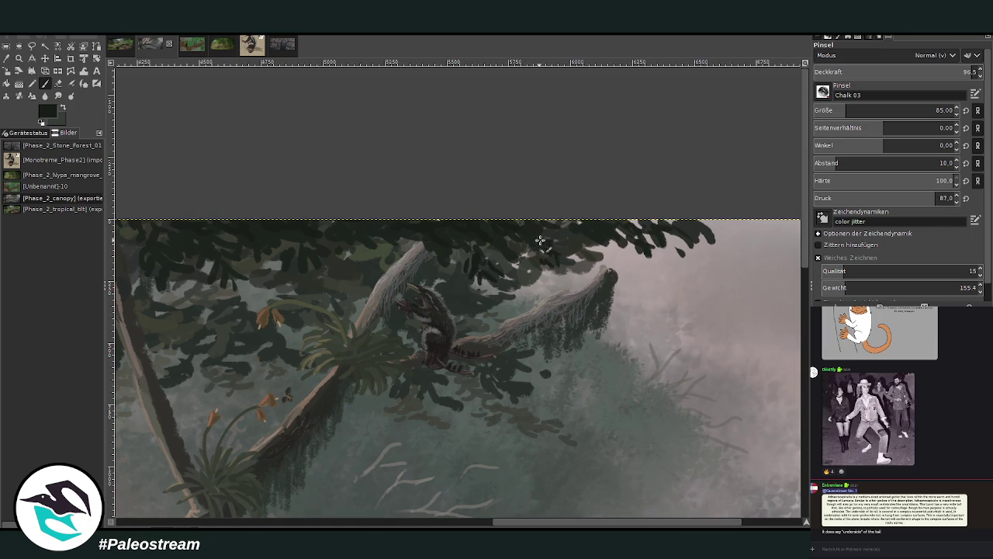
scroll(445, 219, down, 2)
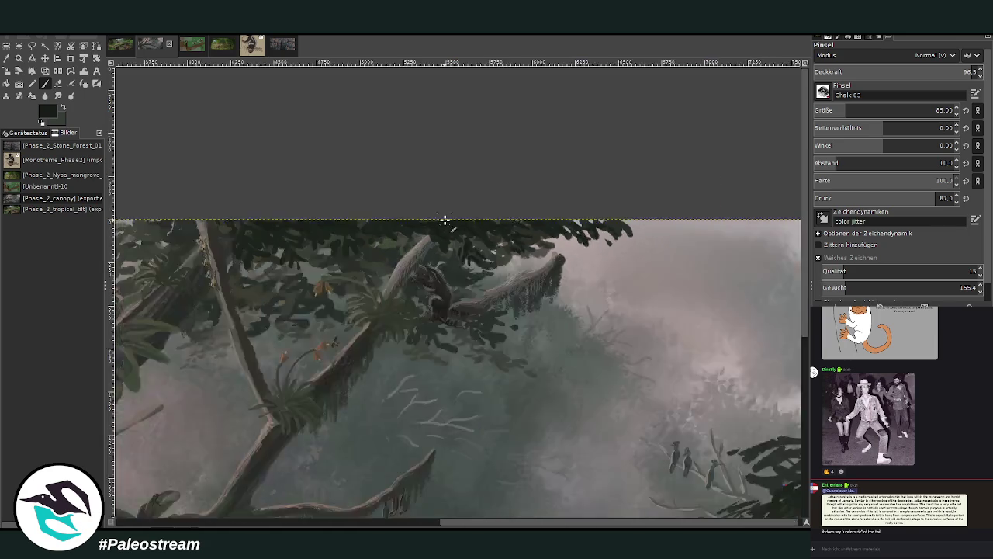
scroll(444, 219, down, 3)
key(z)
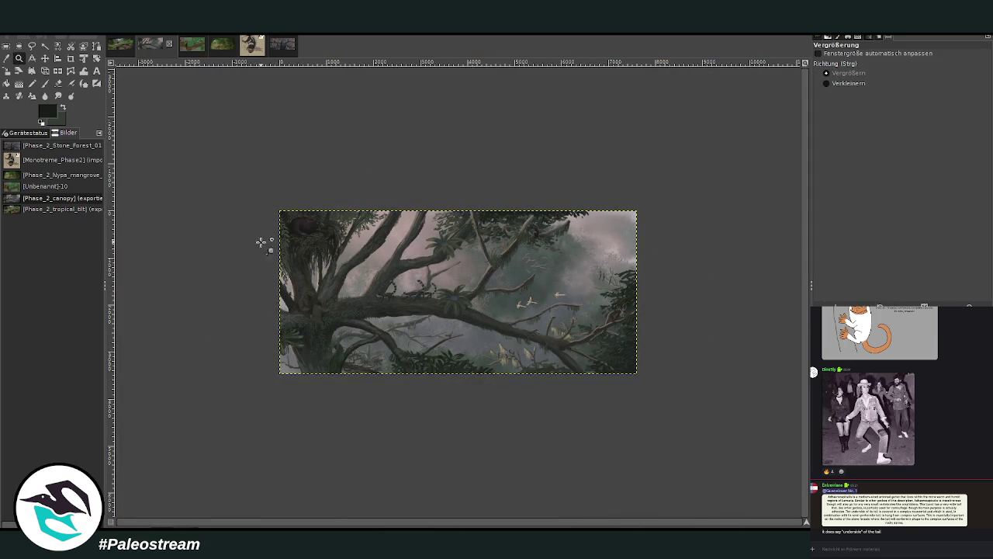
drag(276, 229, 333, 320)
scroll(810, 267, up, 2)
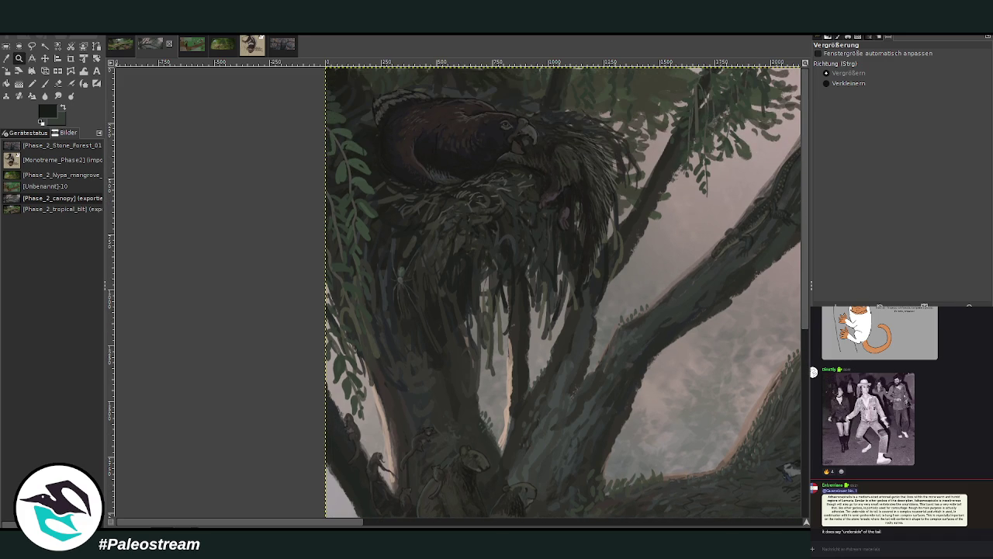
scroll(563, 291, down, 1)
scroll(563, 291, down, 1)
scroll(562, 291, down, 2)
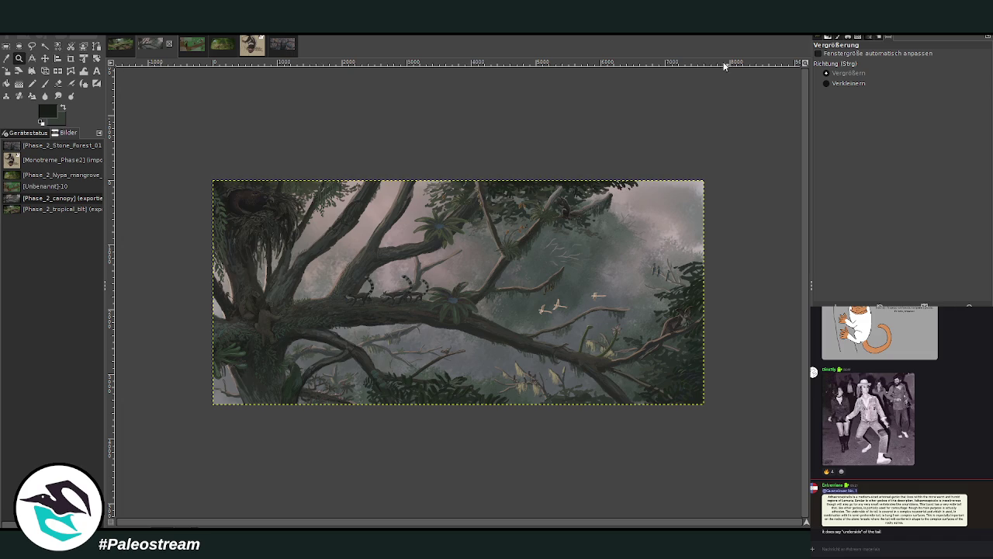
drag(375, 120, 737, 417)
Step: Load a colour from the misty canopy into a Lighten only brush at 48.3 opacity
click(6, 57)
click(405, 151)
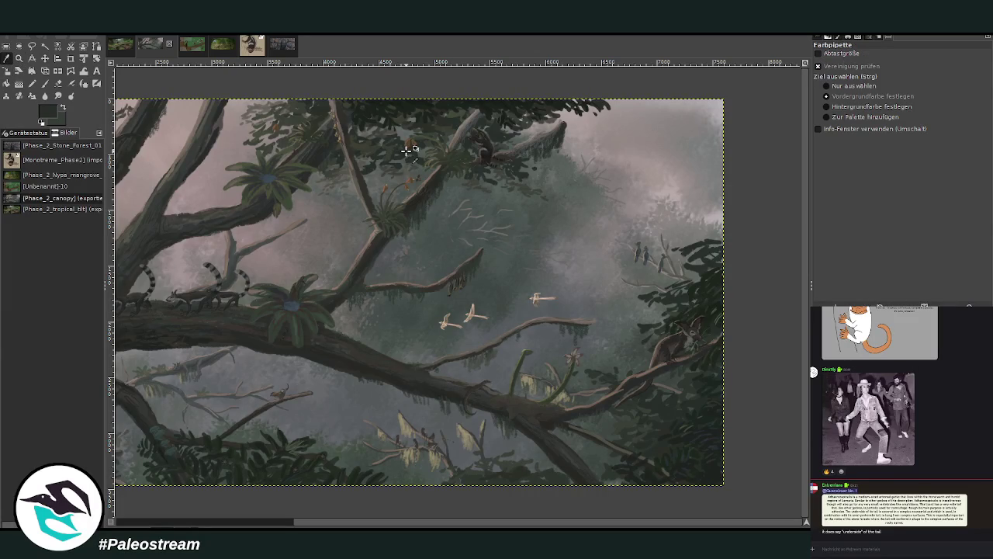
click(45, 83)
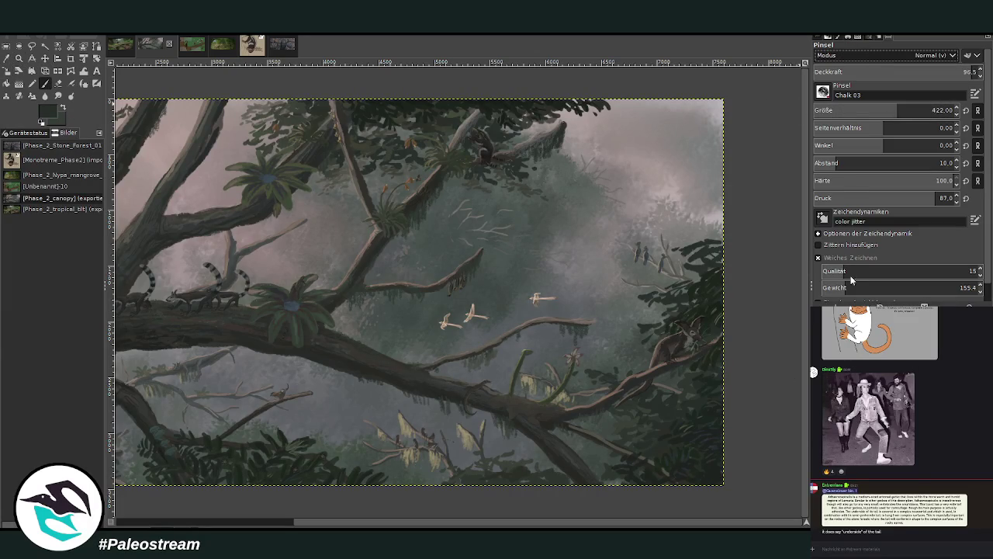
key(shift+plus)
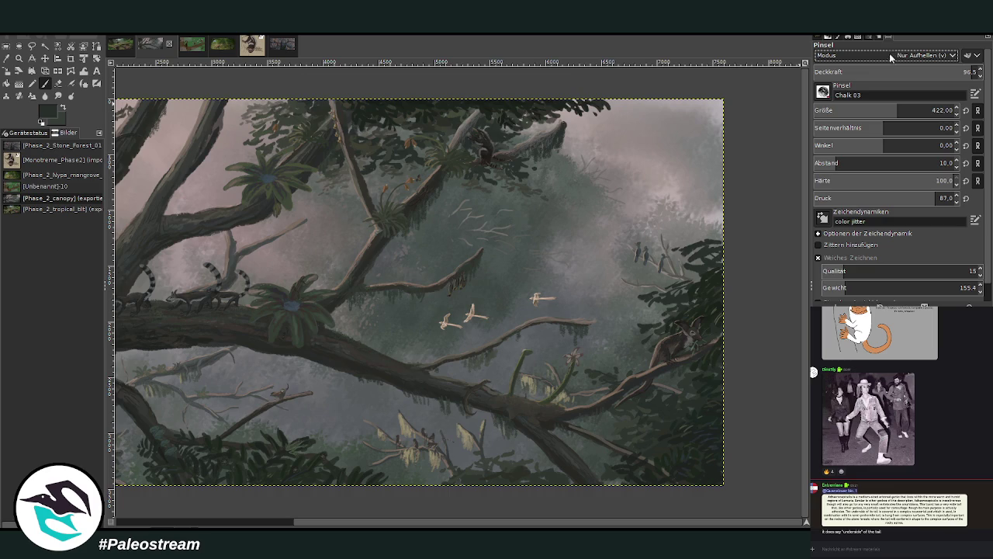
click(928, 69)
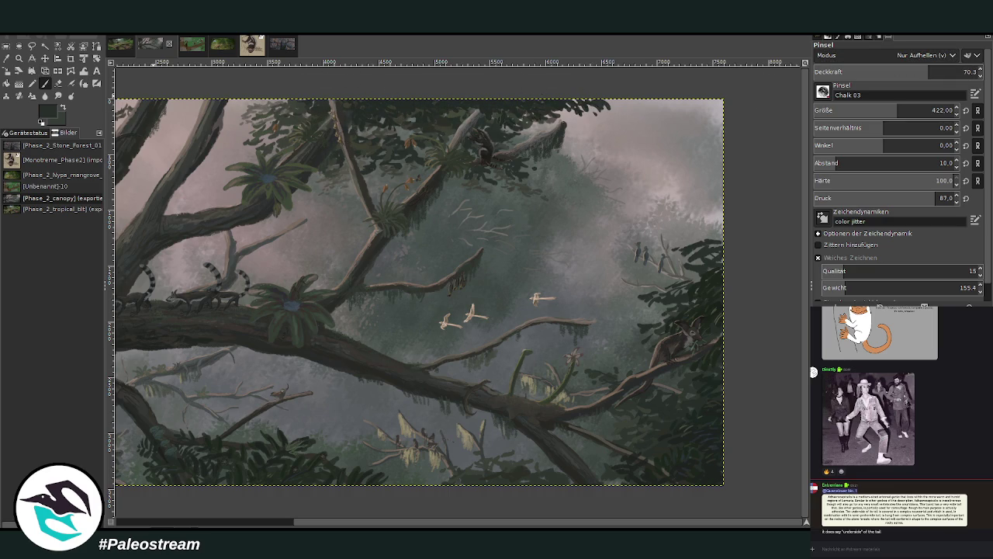
click(894, 70)
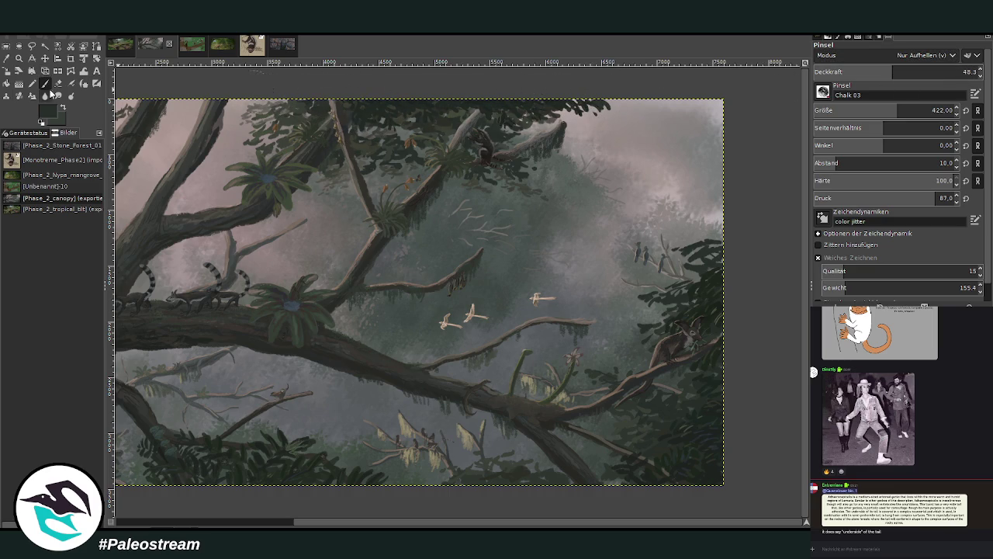
Step: Zoom out to the whole painting, then enlarge it to fill more of the view
click(19, 58)
click(849, 83)
click(489, 256)
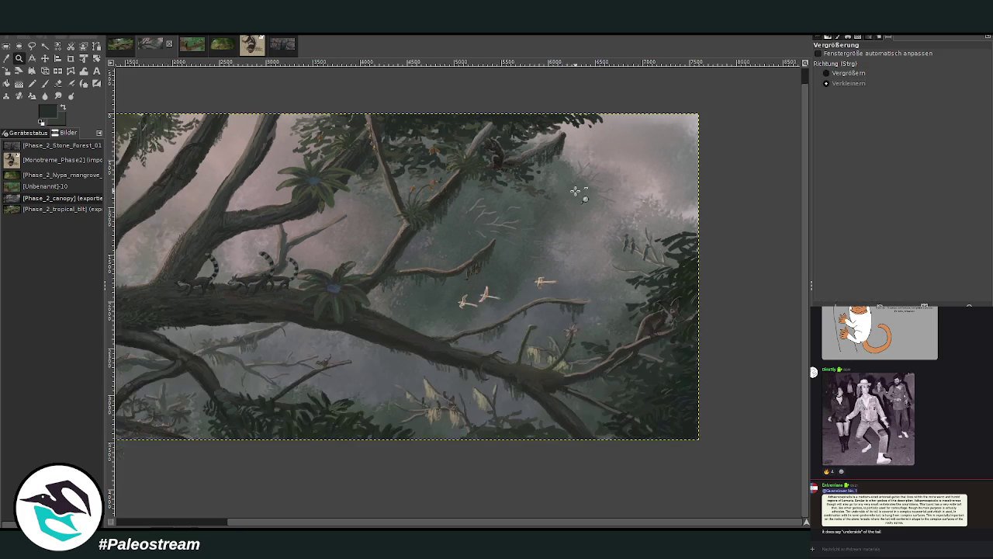
click(555, 197)
click(512, 236)
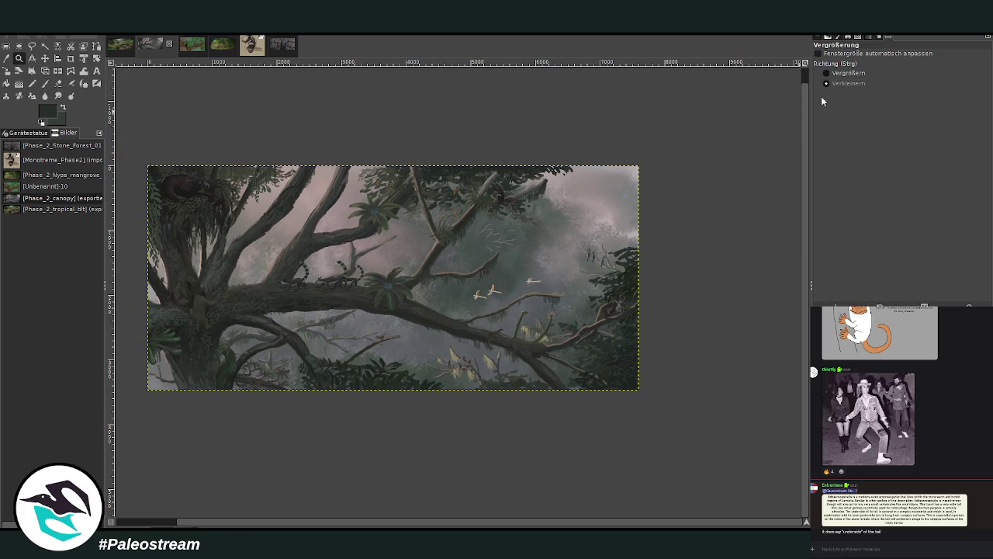
click(848, 73)
drag(120, 182, 683, 402)
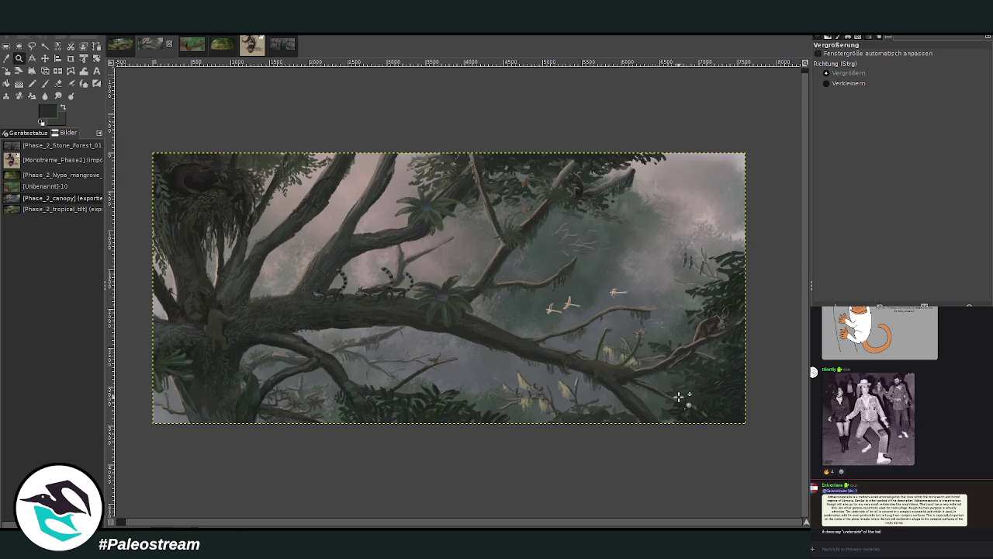